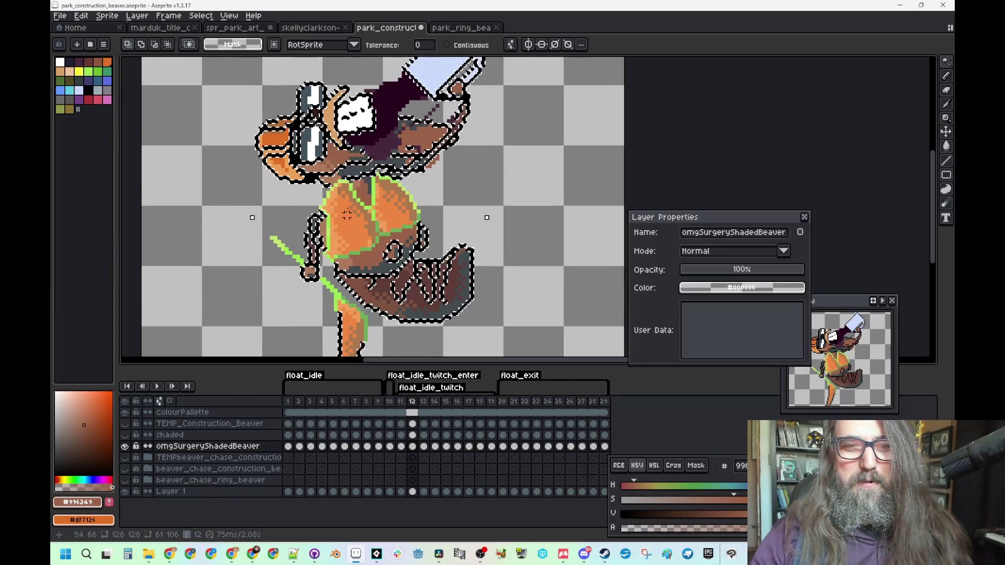
Flip between frames 11 and 12 to compare the beaver's twitch poses
key(comma)
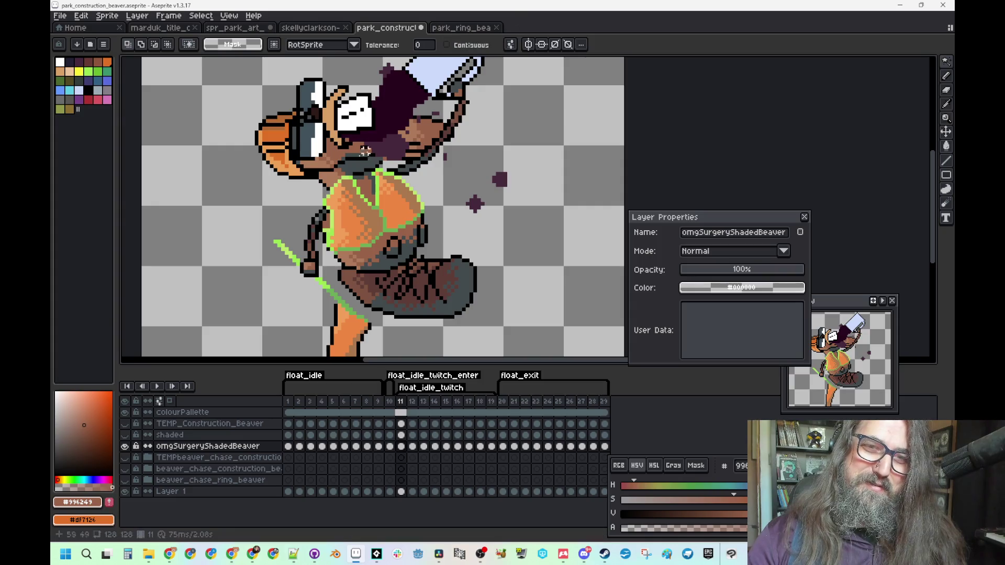
key(period)
key(comma)
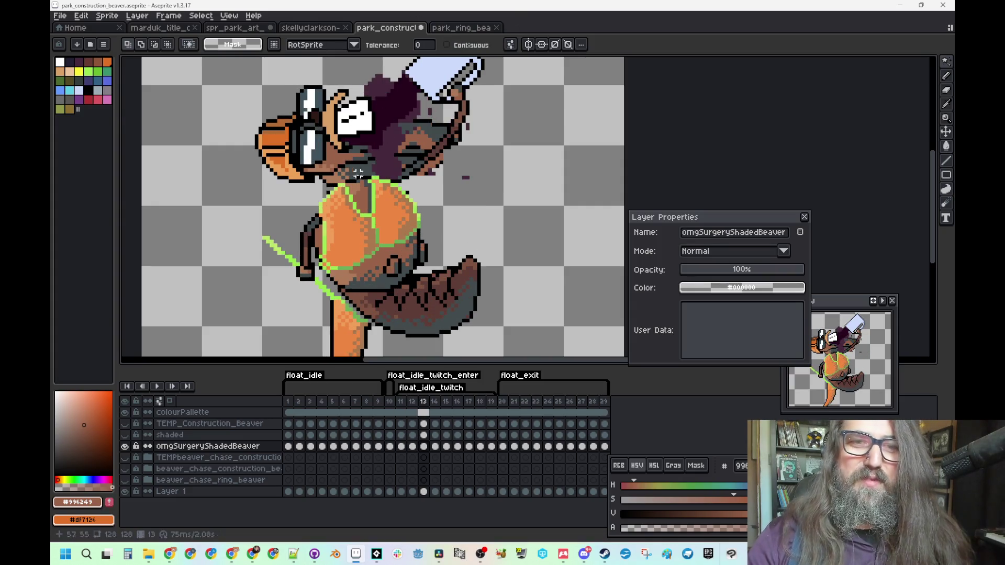
key(period)
Select the sprite's dark pixels, switch to the pencil, and sample the light brown
click(354, 175)
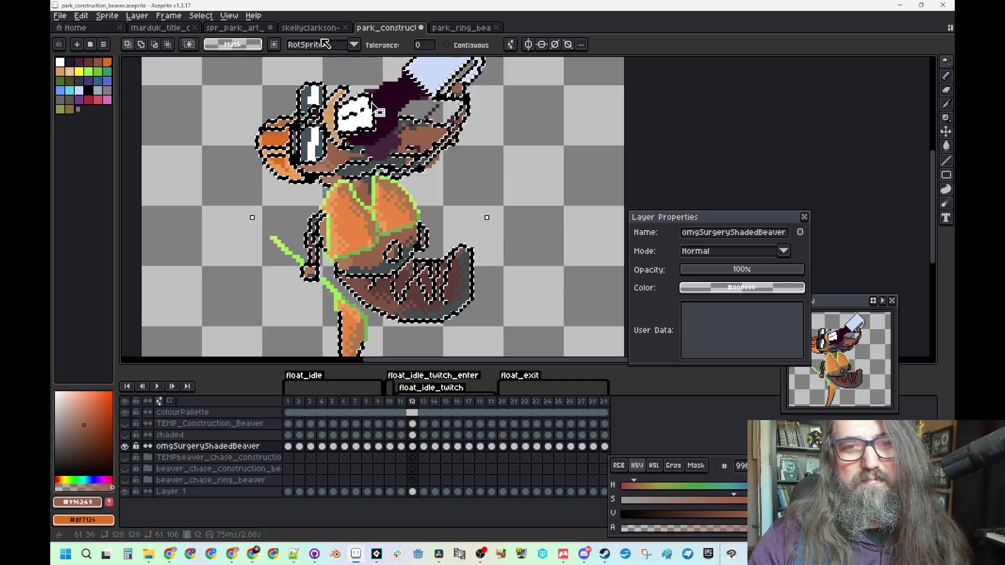
key(b)
click(134, 46)
key(alt)
alt+click(339, 238)
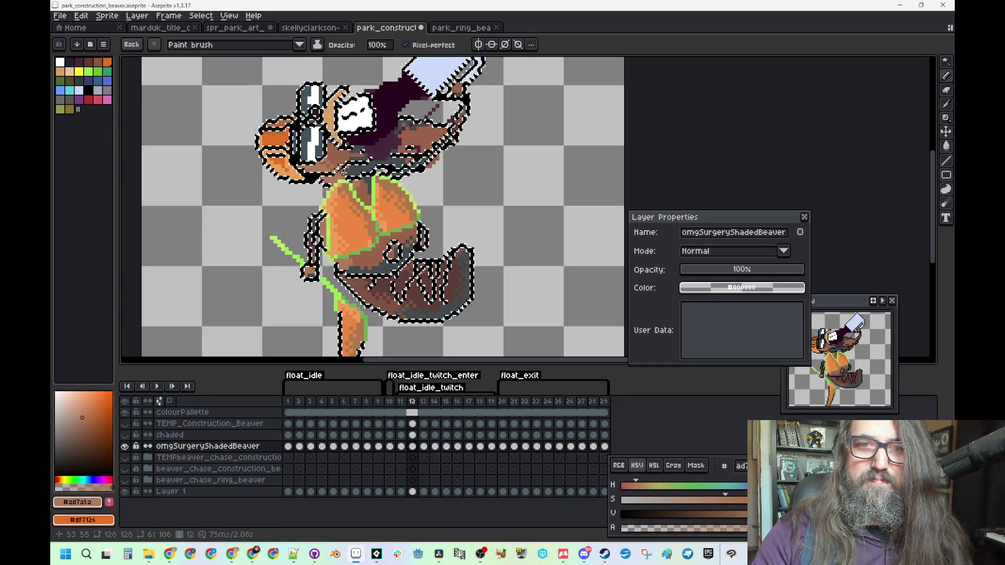
Select all, show frame 11 of the shaded beaver layer, and sample the darker brown
key(ctrl+a)
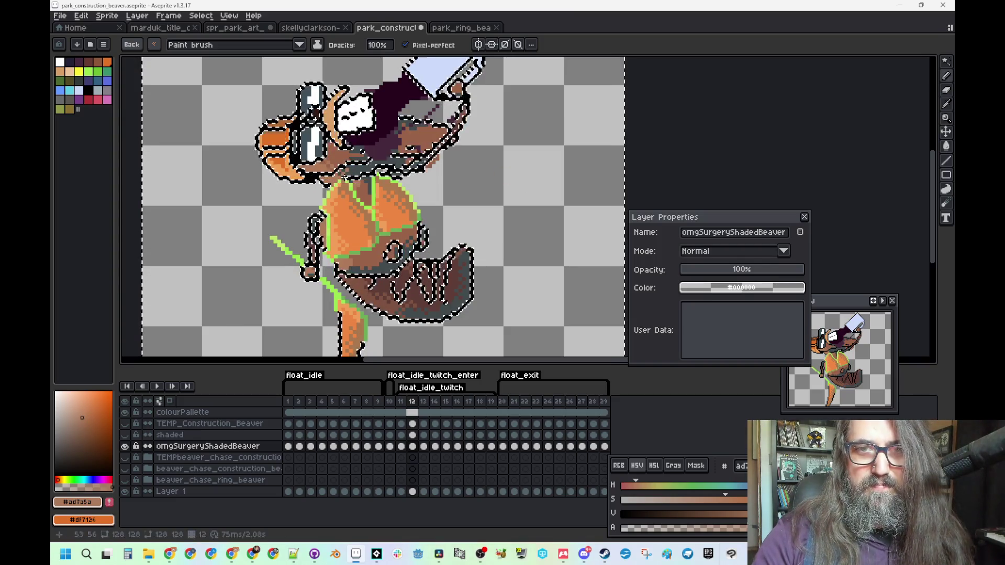
click(401, 447)
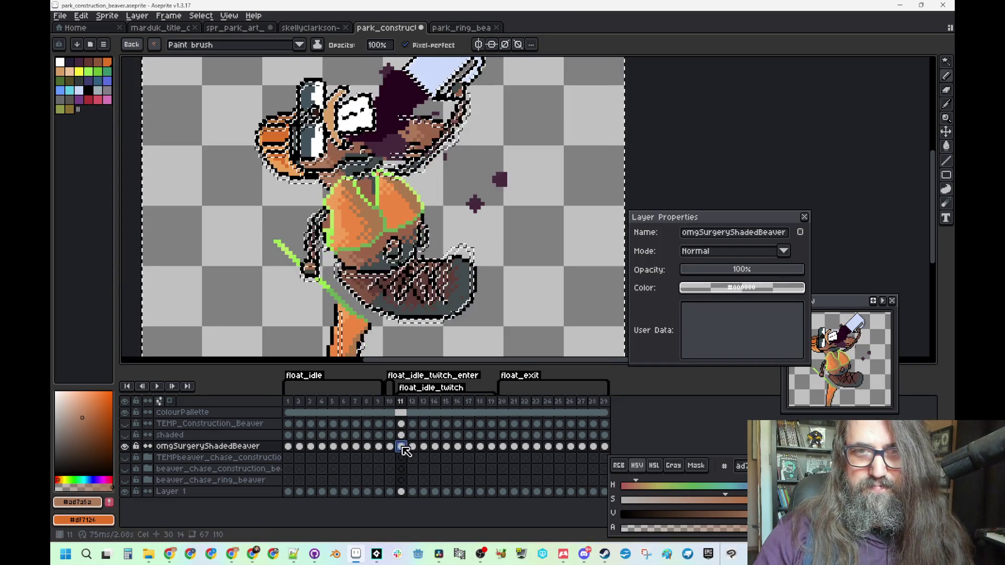
key(w)
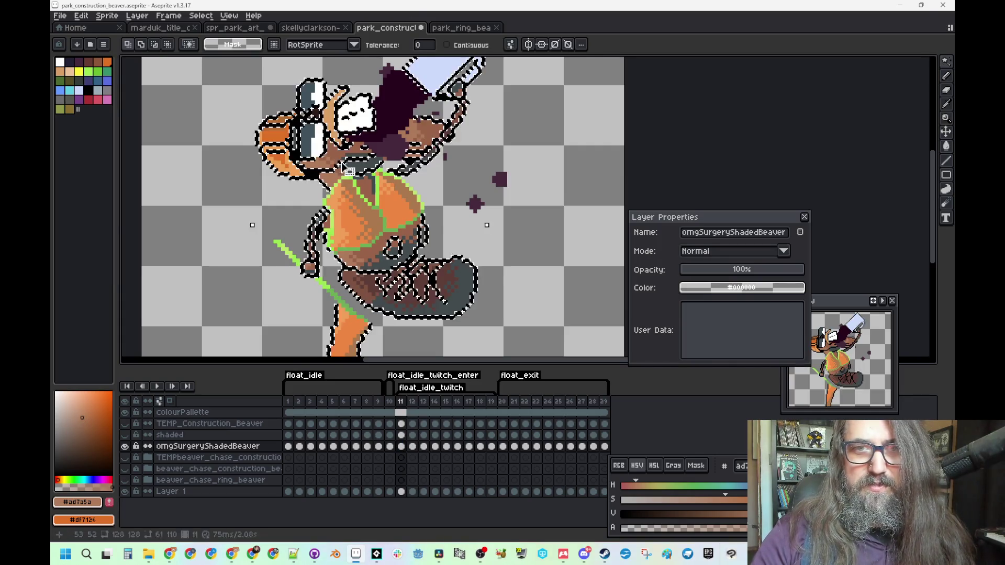
key(b)
alt+click(342, 167)
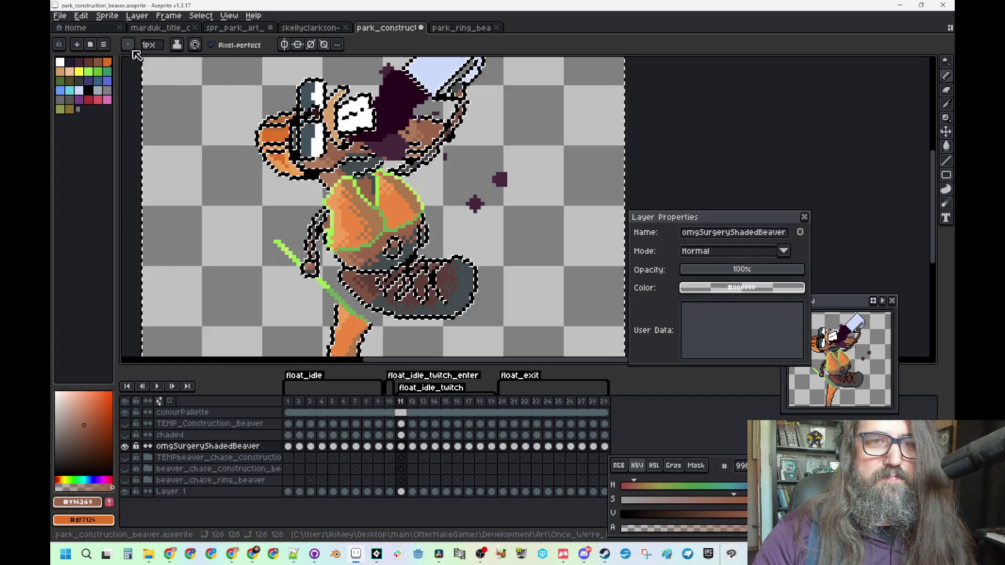
Eyedropper colours from the sprite, ending on the brown #996249
click(128, 44)
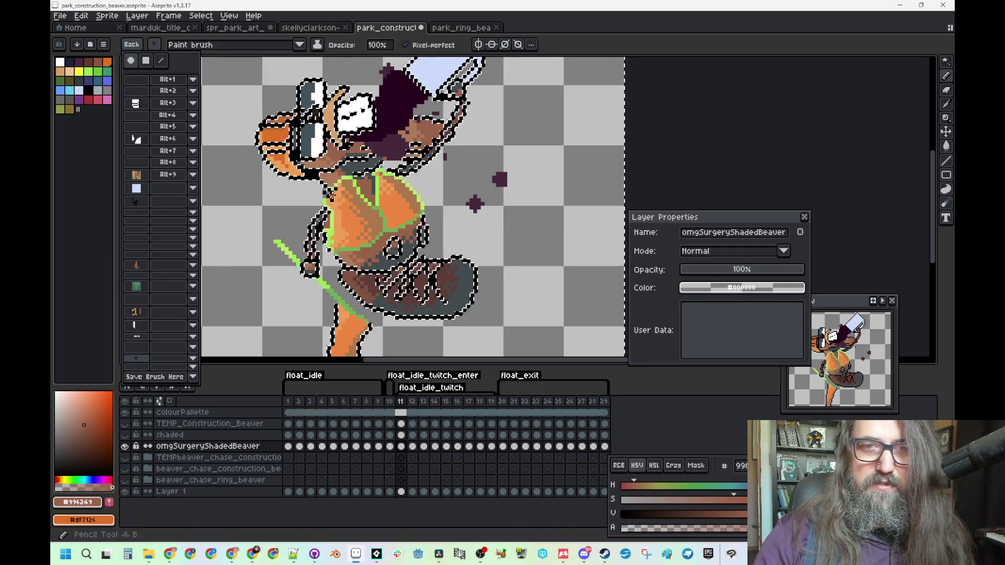
key(alt)
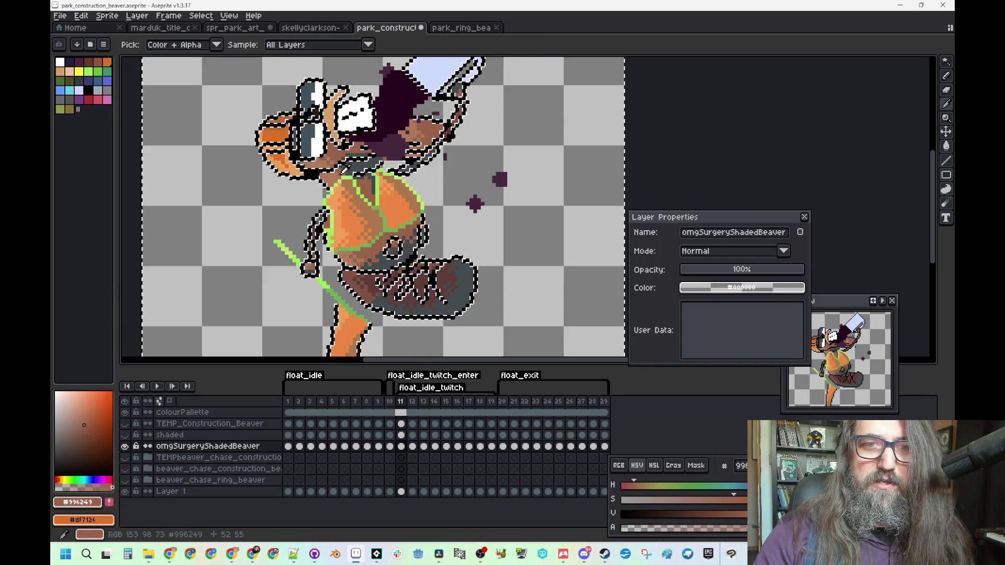
alt+click(353, 204)
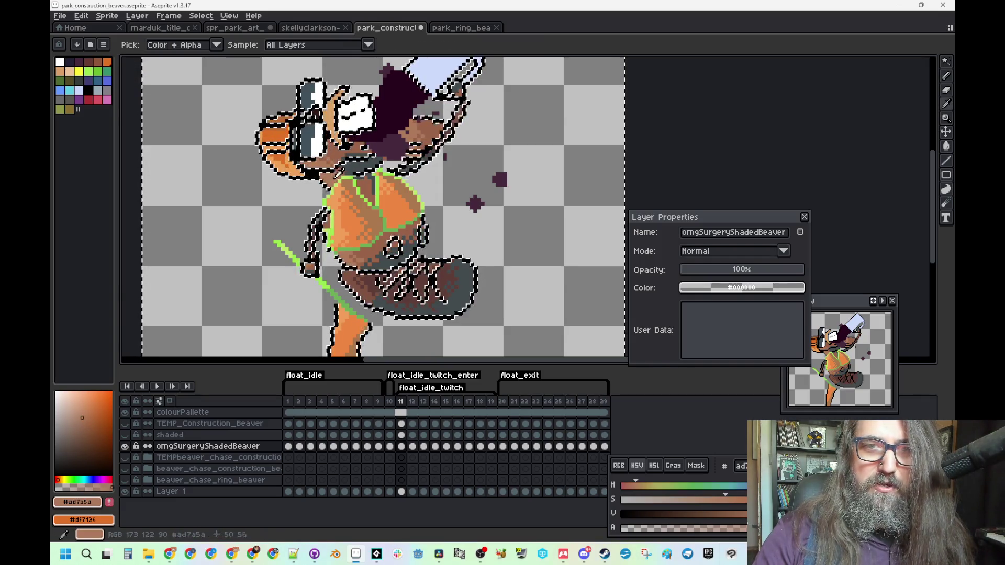
alt+click(366, 159)
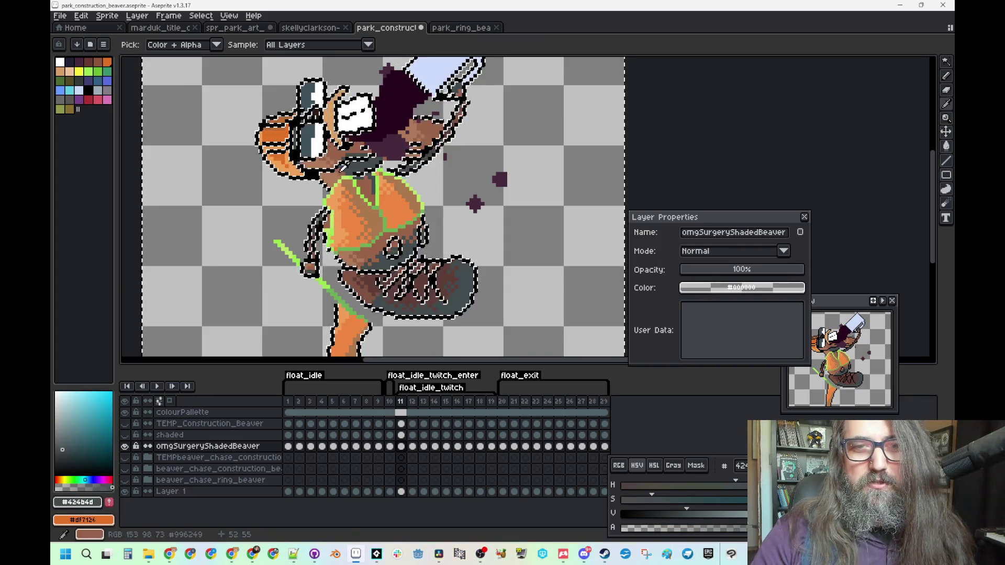
alt+click(356, 164)
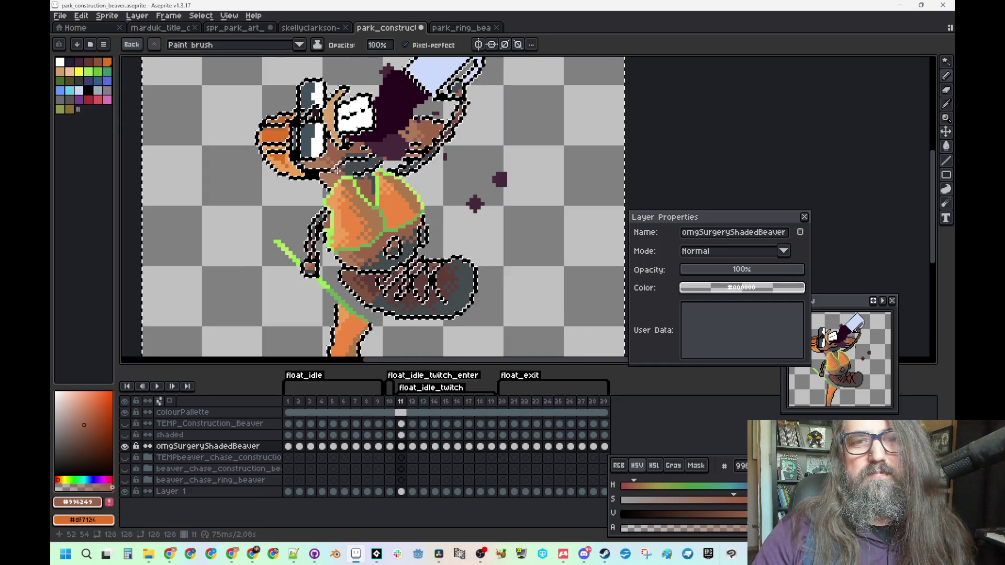
Play and stop the animation preview, then save park_construction_beaver.aseprite
key(Return)
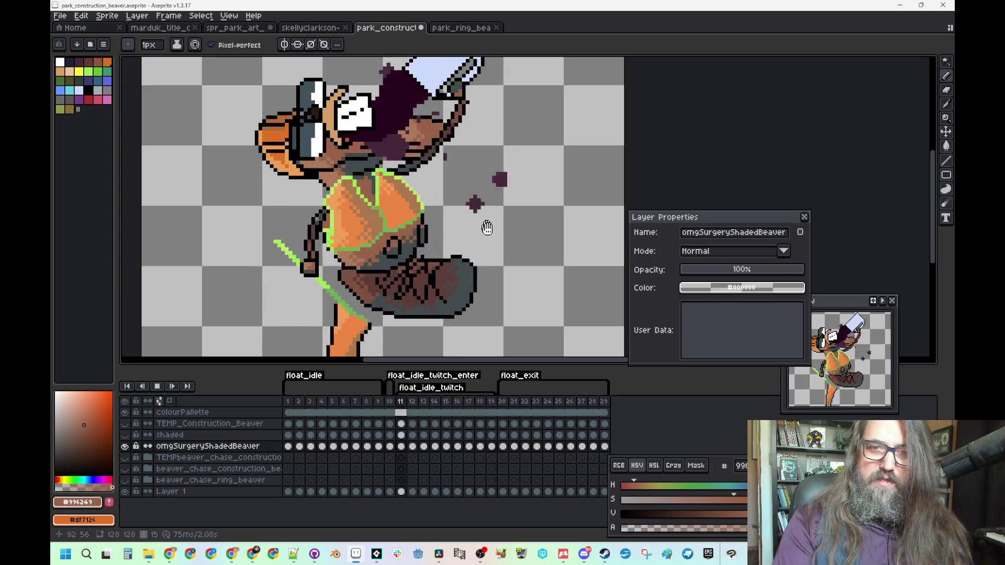
key(Return)
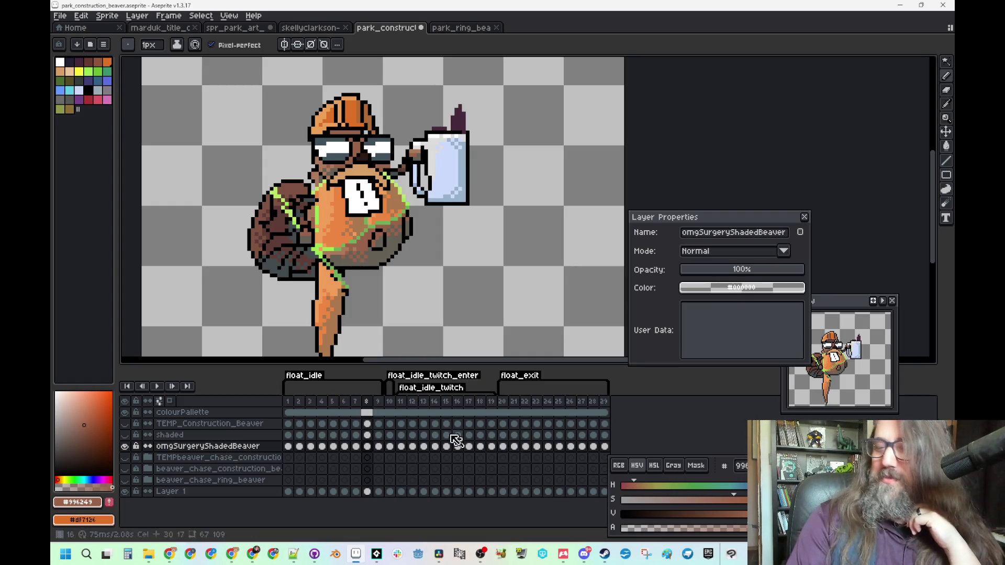
key(ctrl+s)
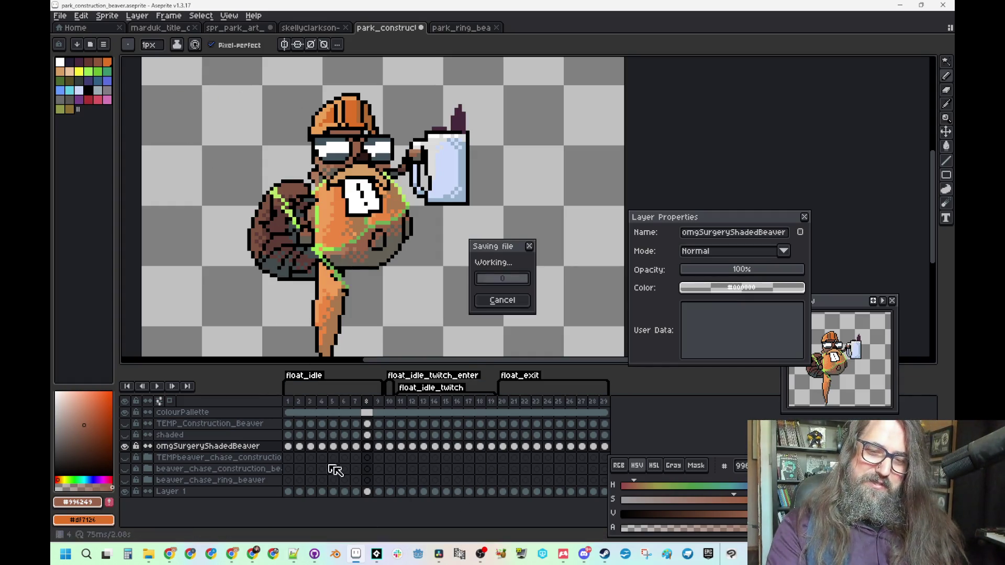
Install QRN: Dead Air from the itch app and launch it once downloaded
click(564, 555)
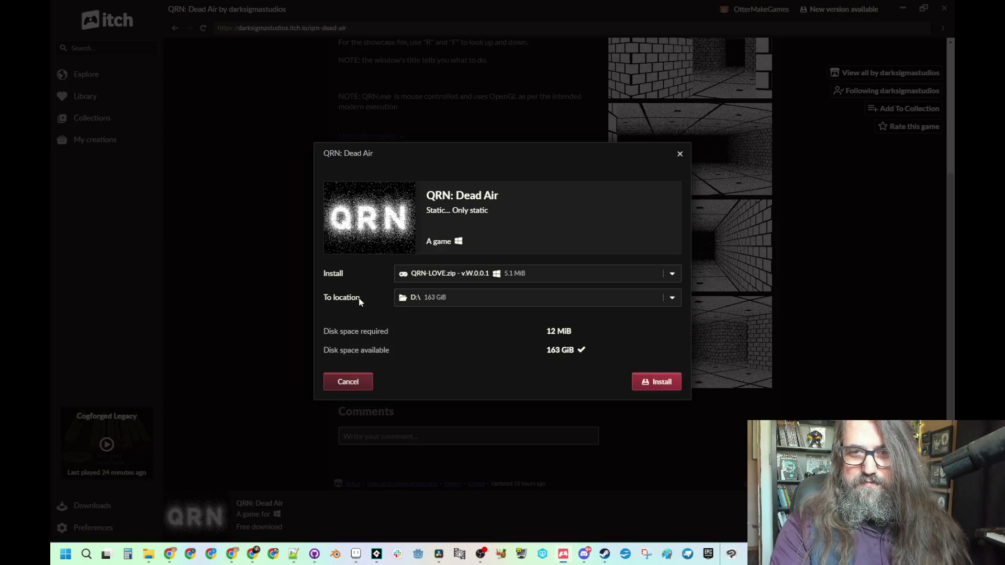
click(661, 382)
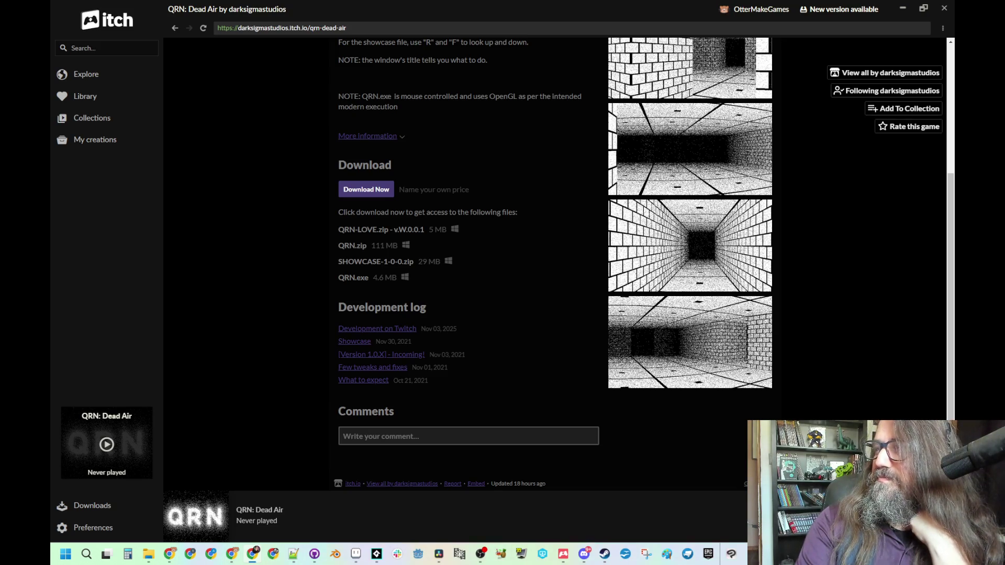
click(106, 444)
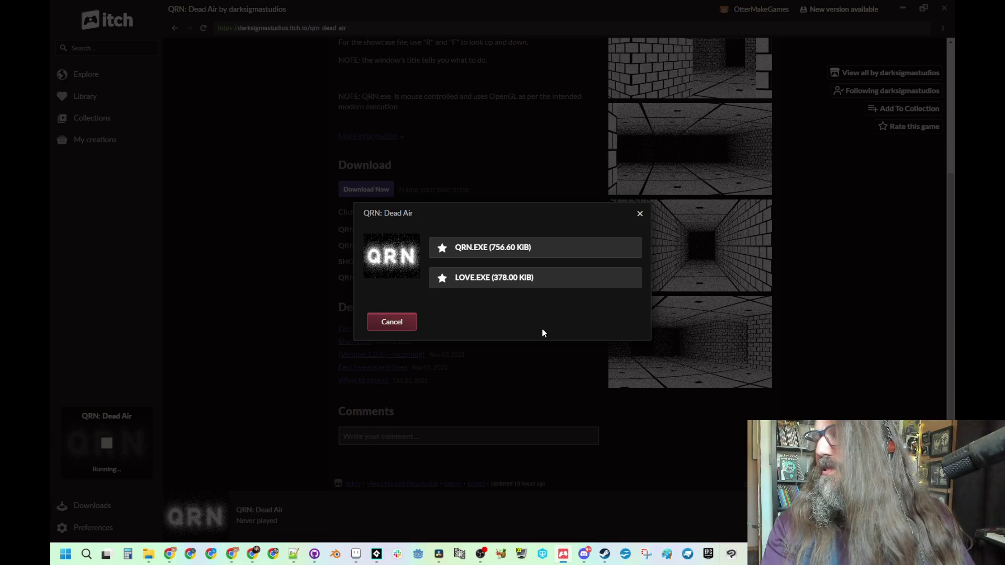
Pick QRN.EXE from the launch choices for QRN: Dead Air
click(500, 247)
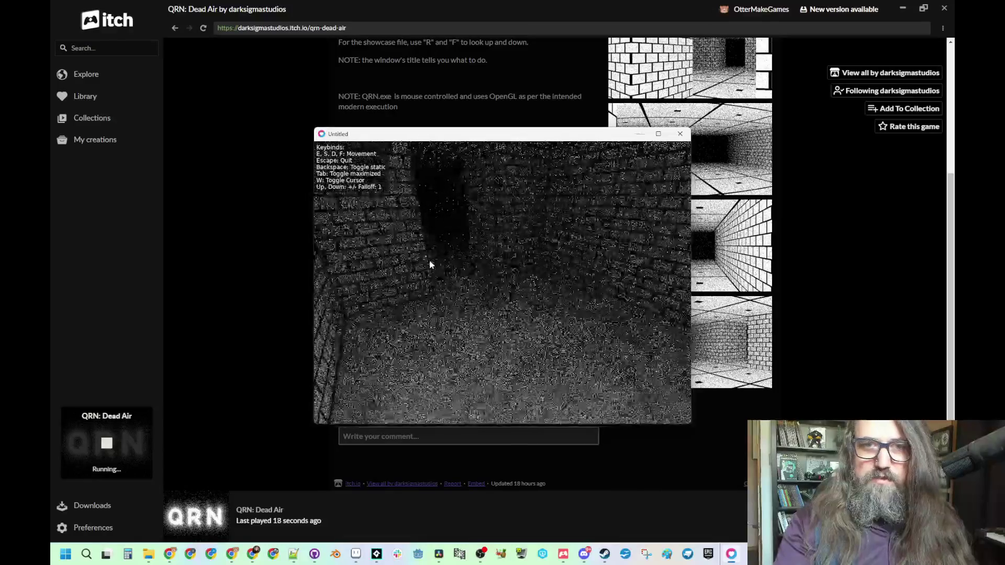
Toggle the static overlay with Backspace, leaving it off, and maximize the game window
key(BackSpace)
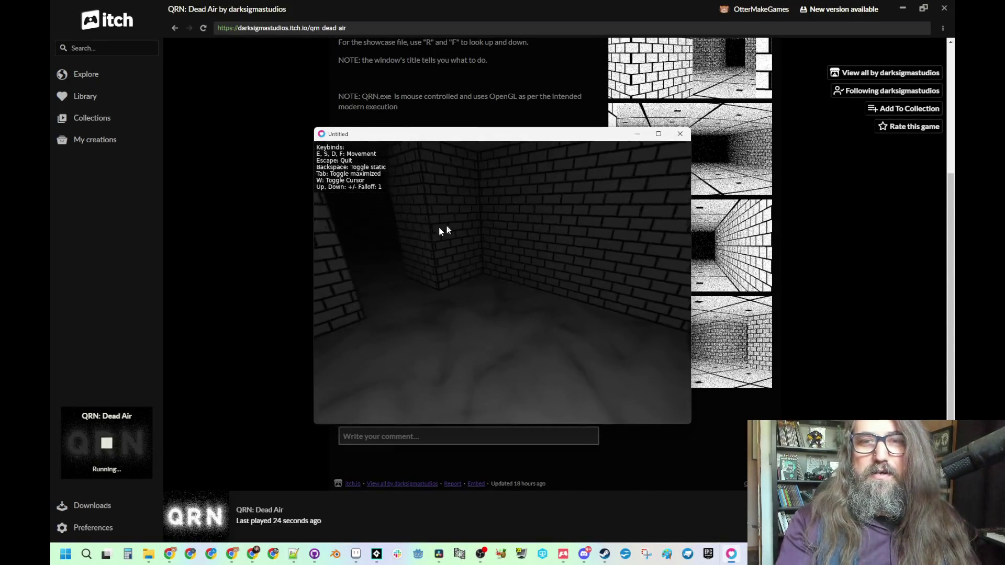
key(BackSpace)
key(BackSpace)
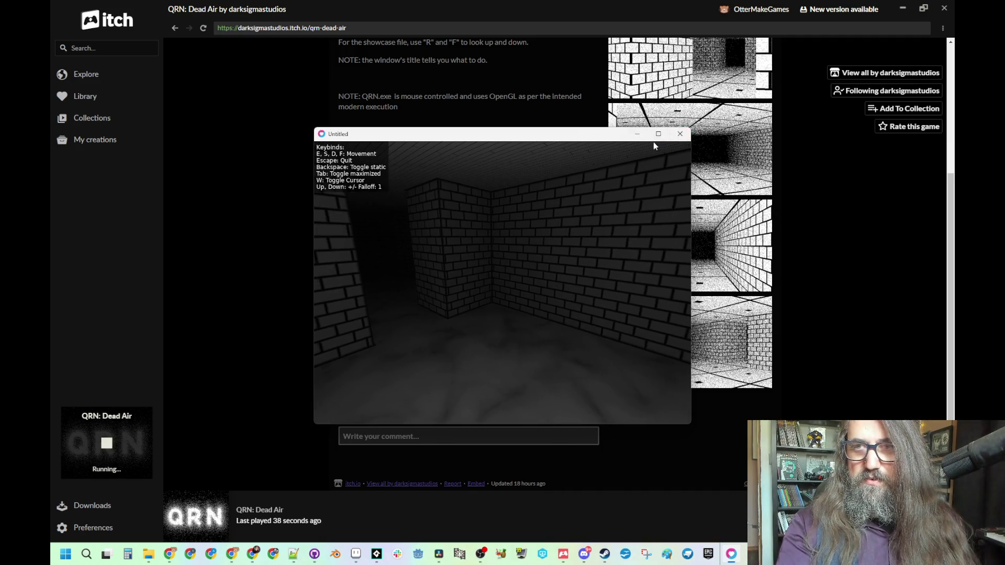
click(658, 134)
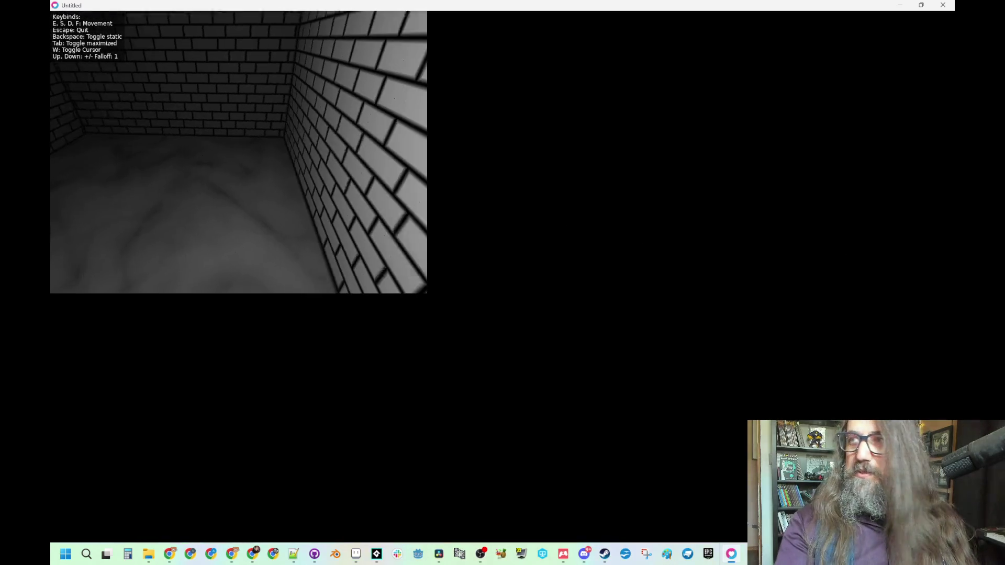
Look around the brick room corner, then restore the game to a smaller window
mouse_move(673, 291)
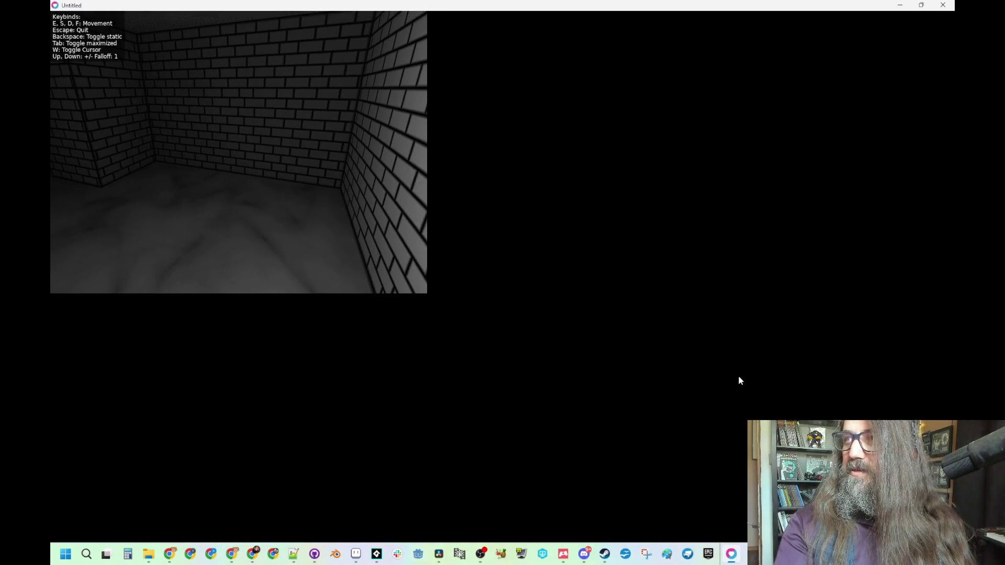
mouse_move(758, 381)
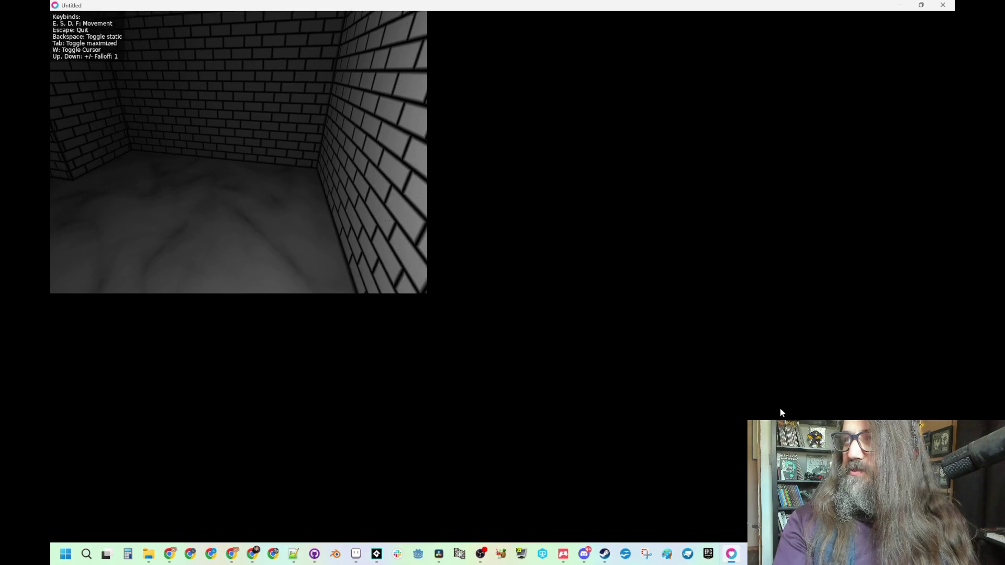
mouse_move(702, 421)
mouse_move(714, 437)
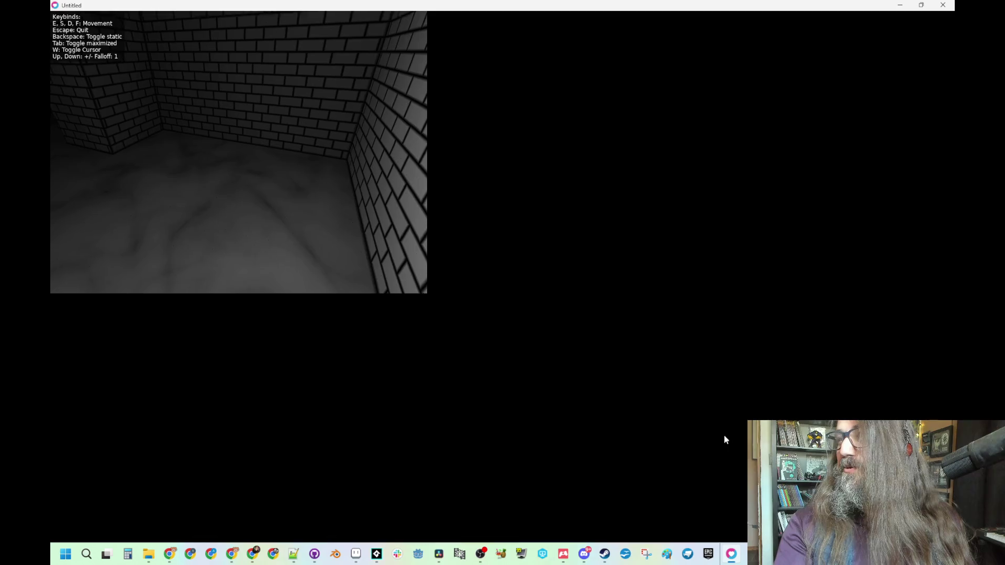
mouse_move(658, 404)
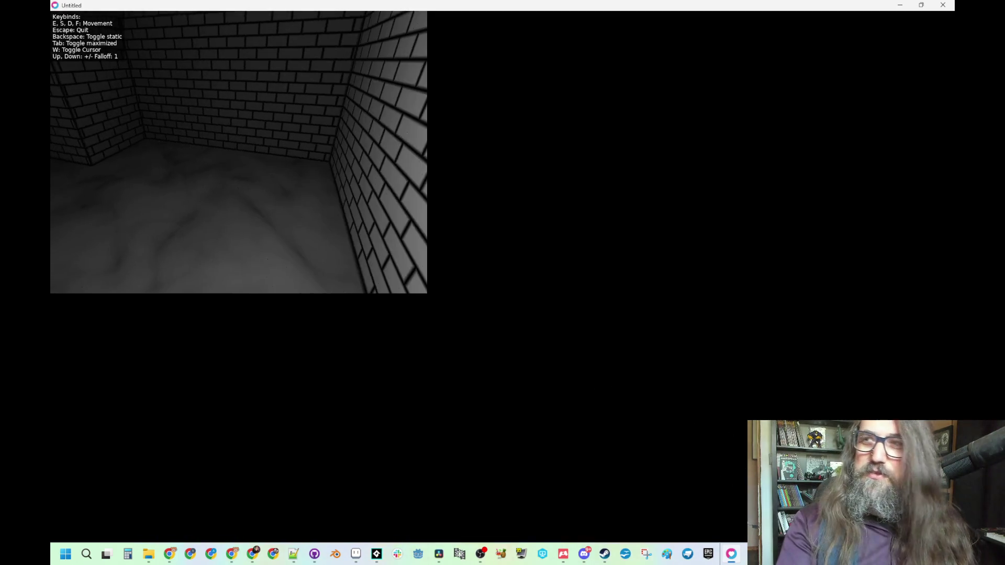
mouse_move(337, 360)
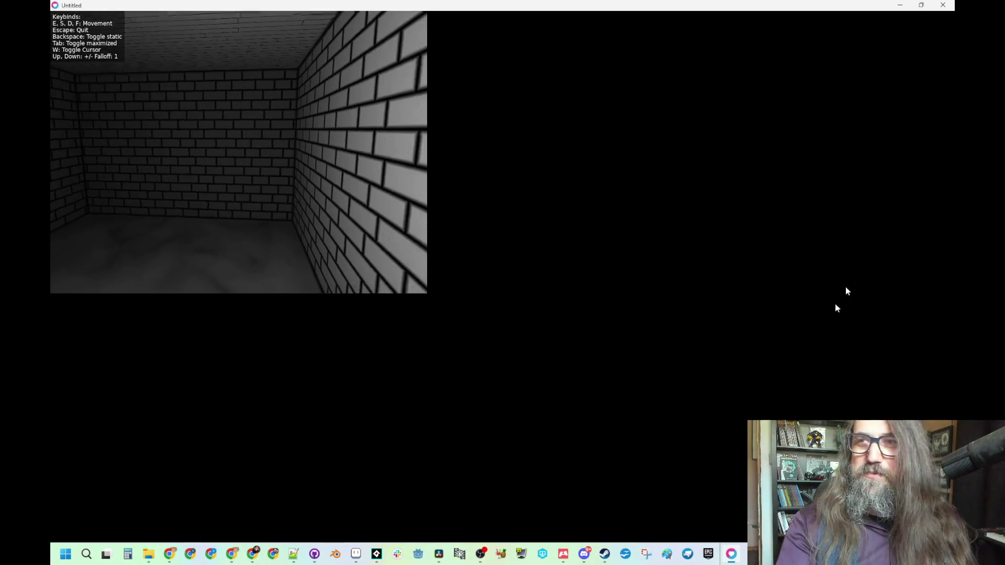
click(926, 7)
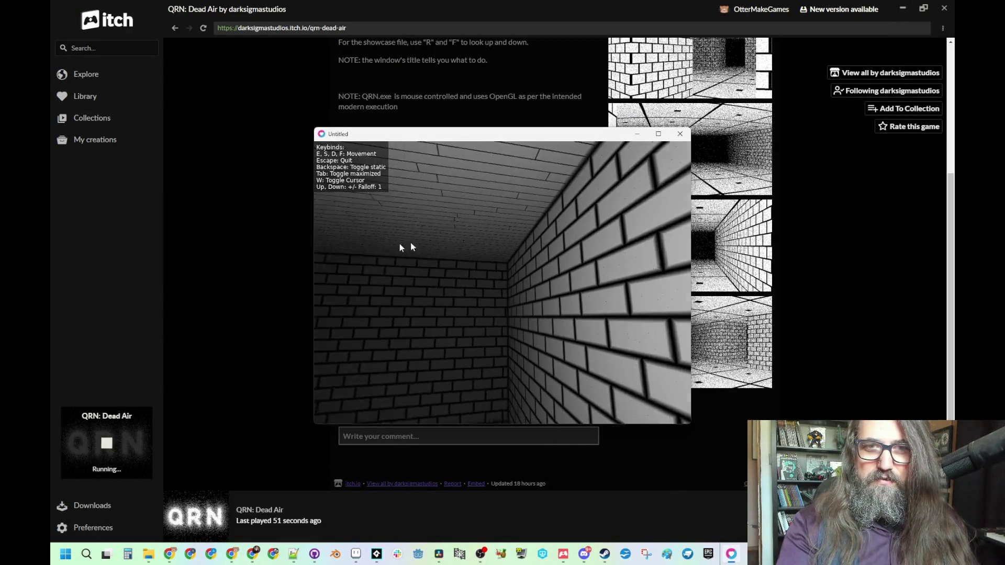
Go full screen with Tab, look around again, and shrink the game back to a window
mouse_move(431, 329)
mouse_move(351, 336)
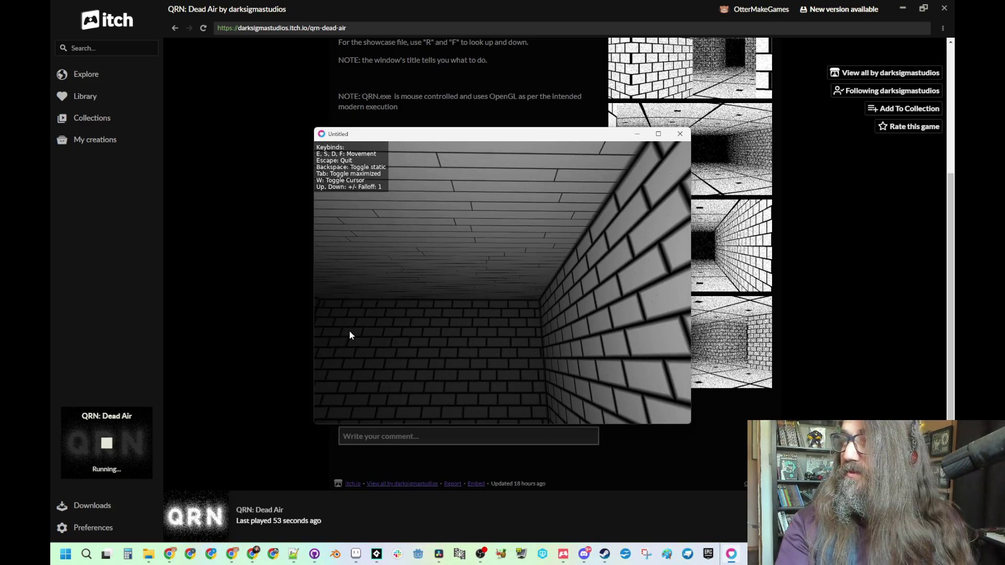
key(Tab)
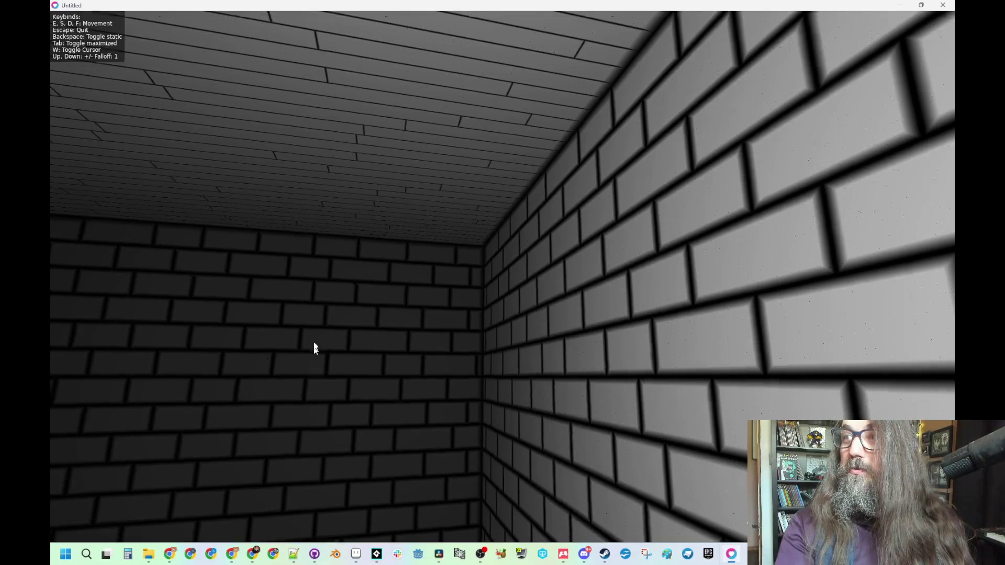
mouse_move(287, 343)
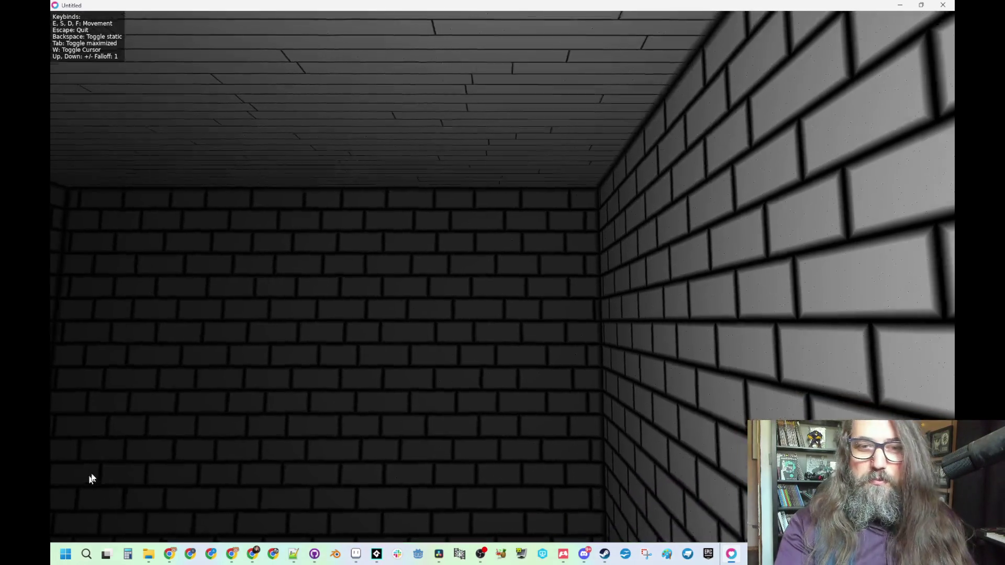
mouse_move(50, 351)
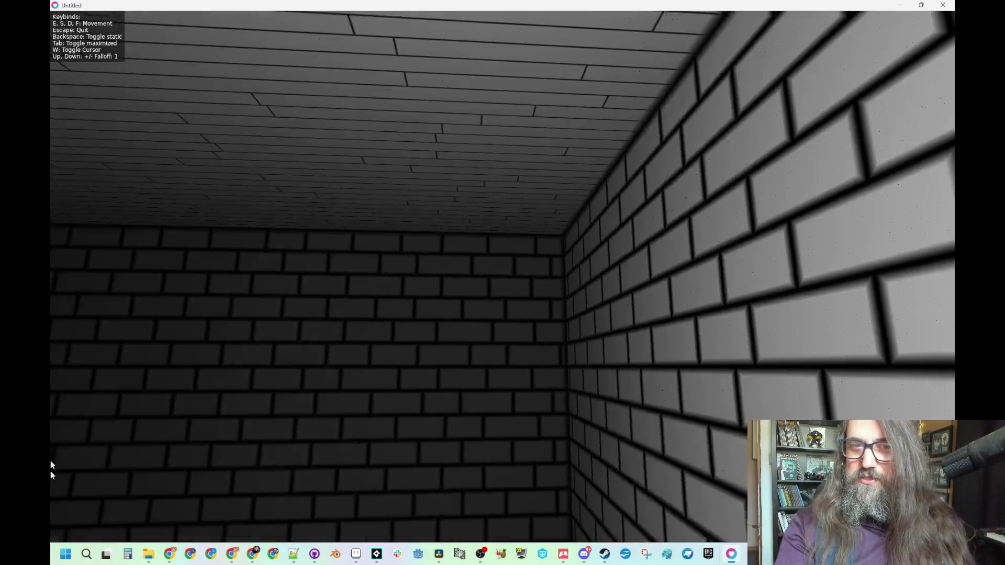
mouse_move(58, 380)
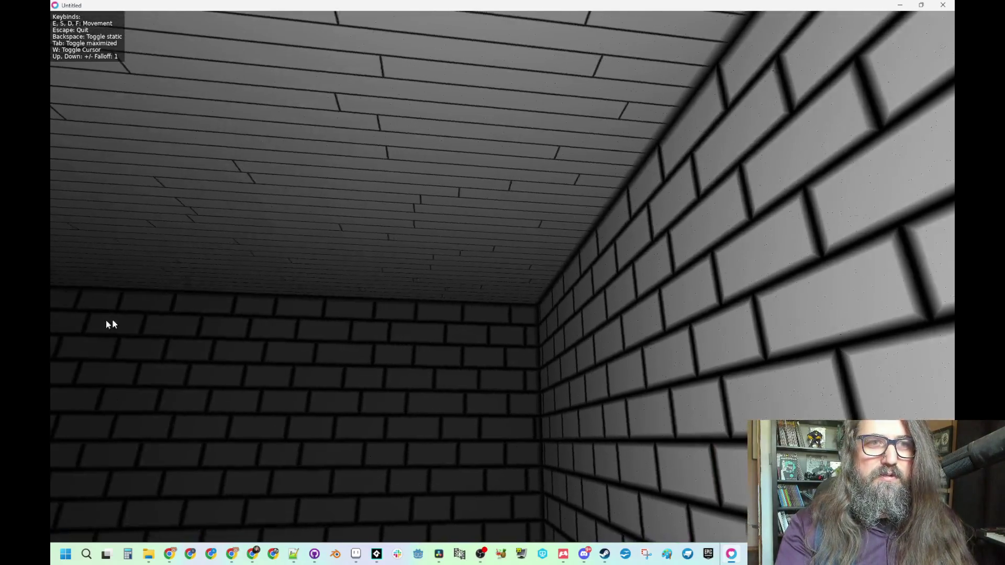
mouse_move(237, 316)
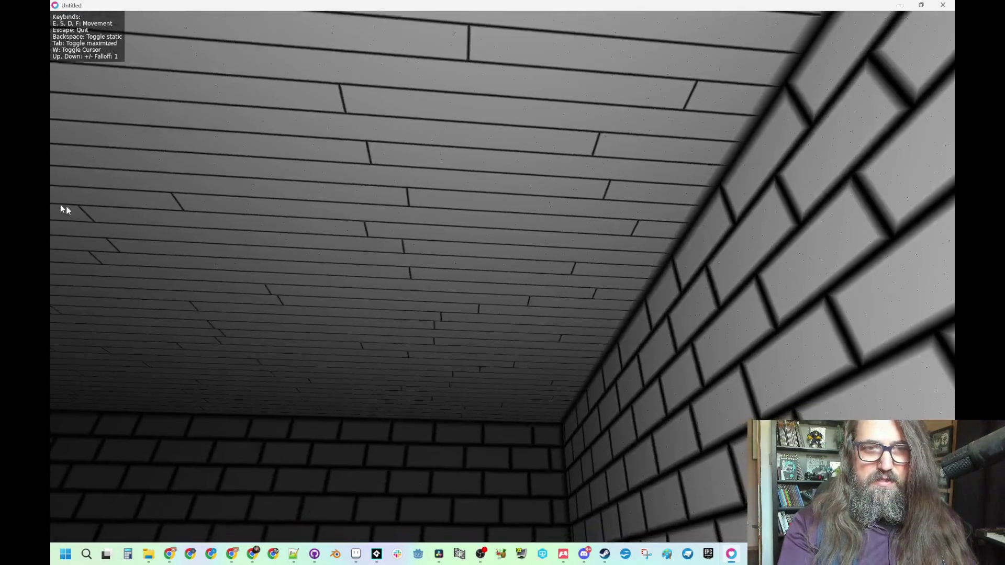
mouse_move(448, 546)
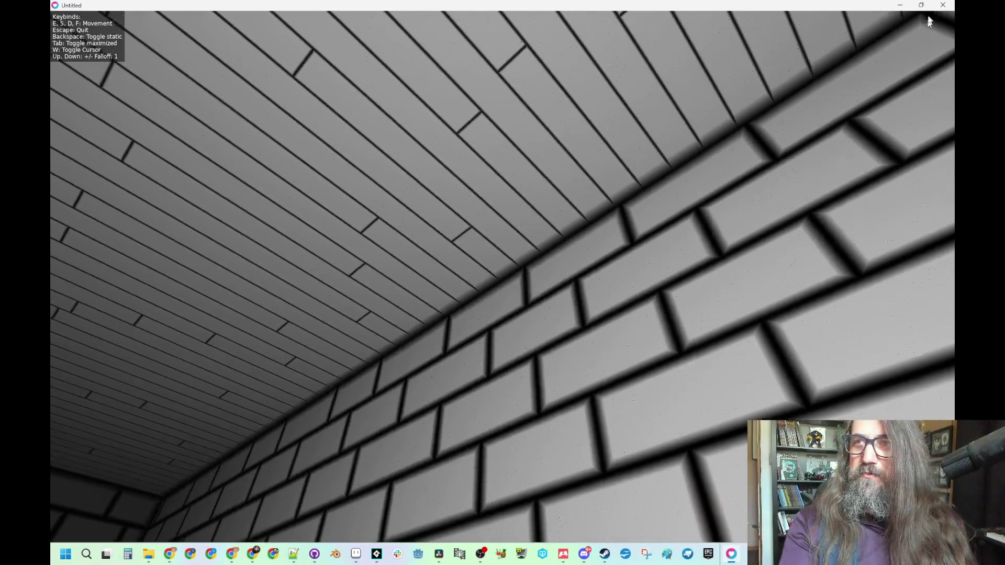
click(924, 7)
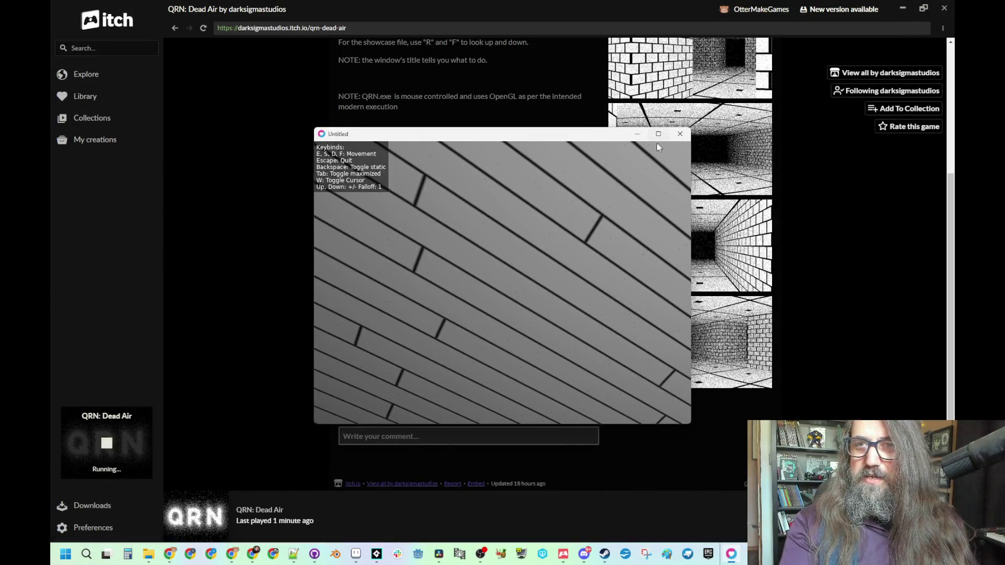
Return to full screen and walk forward into the corridor, turning right
key(Tab)
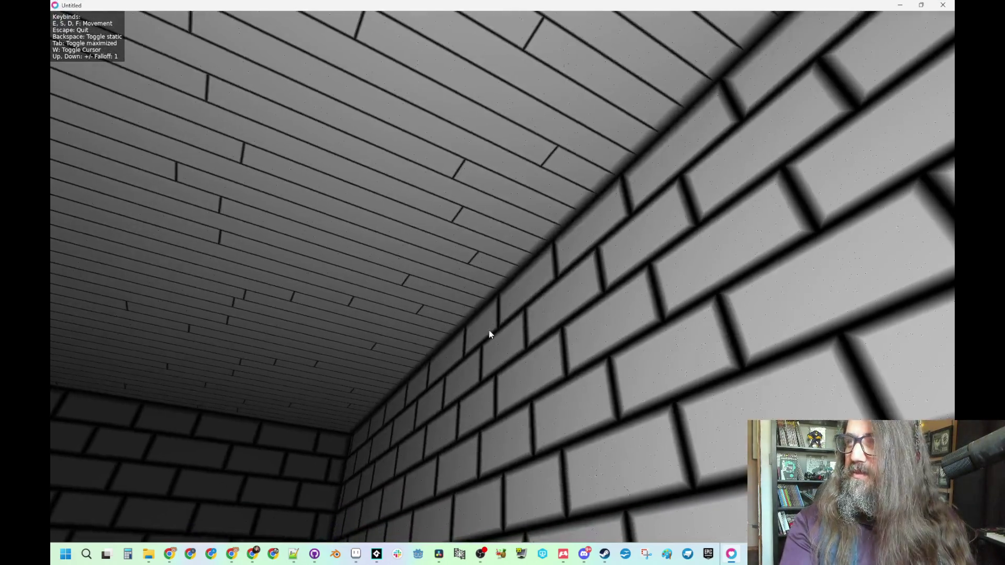
mouse_move(341, 275)
key(w)
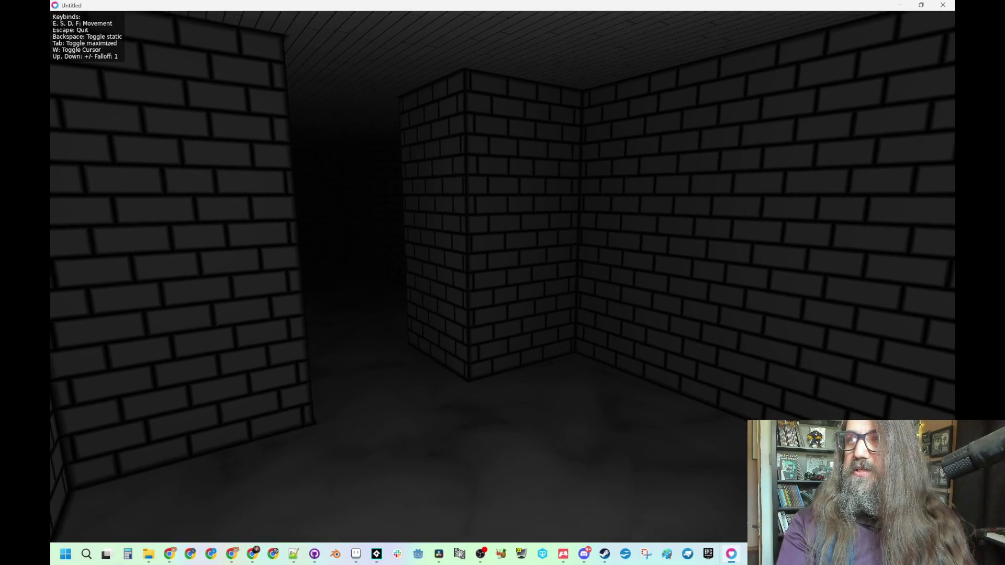
key(e)
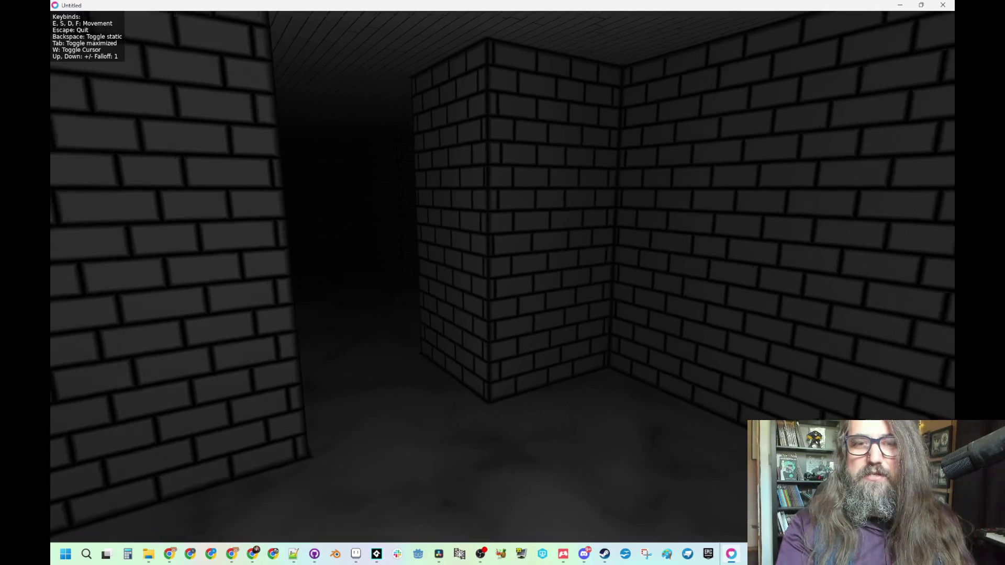
key(e)
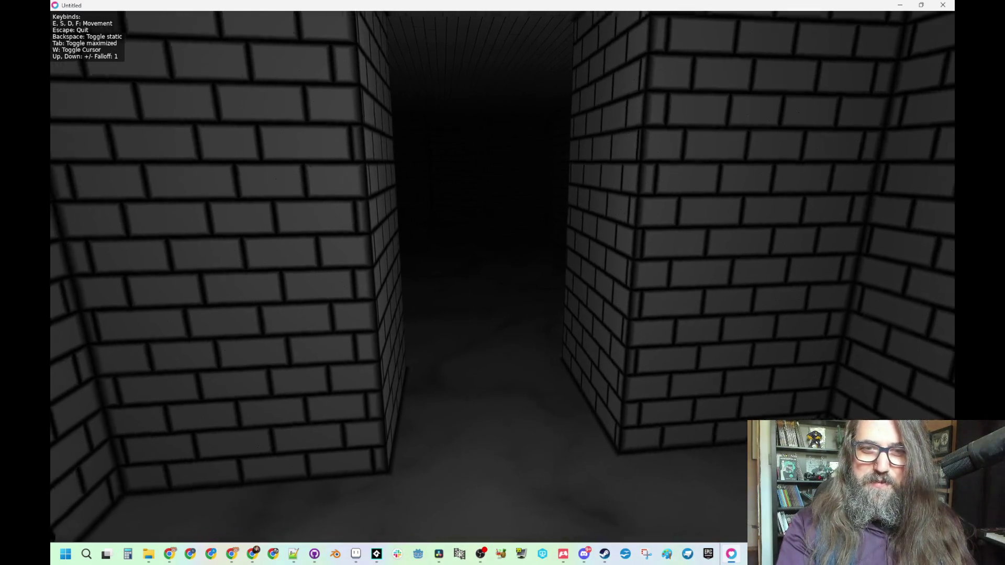
key(e)
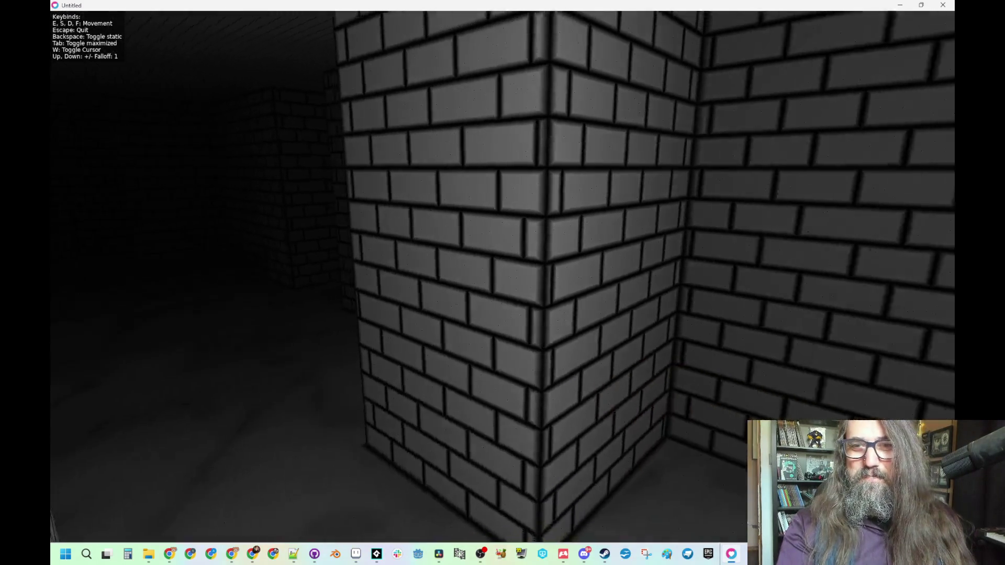
Turn toward the brick pillars and walk to face the dark corridor between them
key(w)
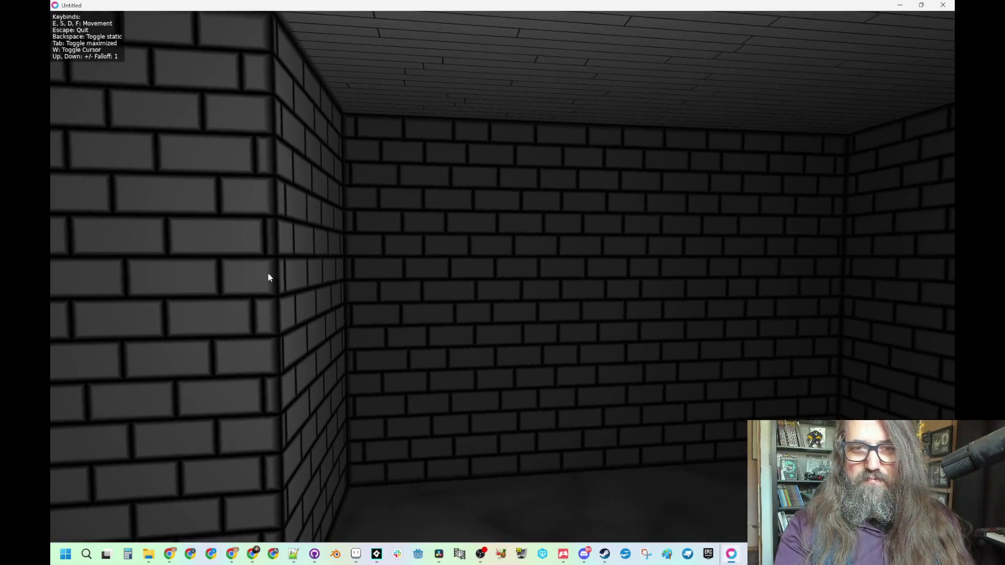
key(w)
key(e)
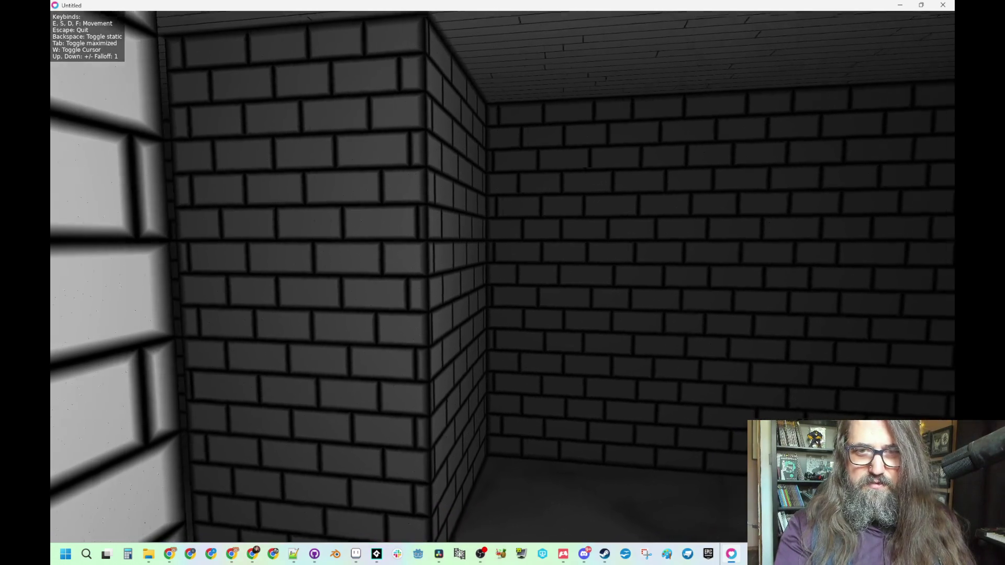
key(e)
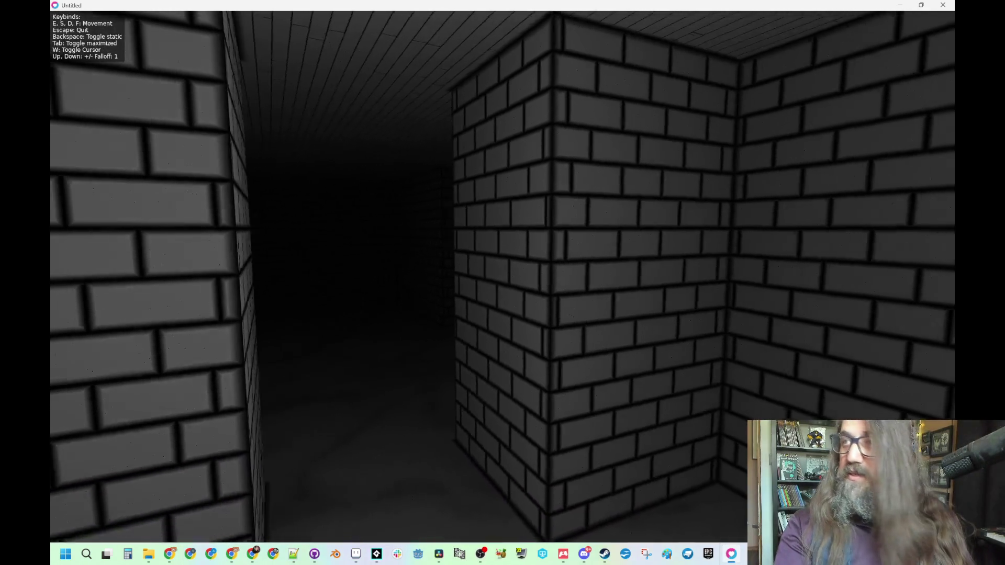
key(e)
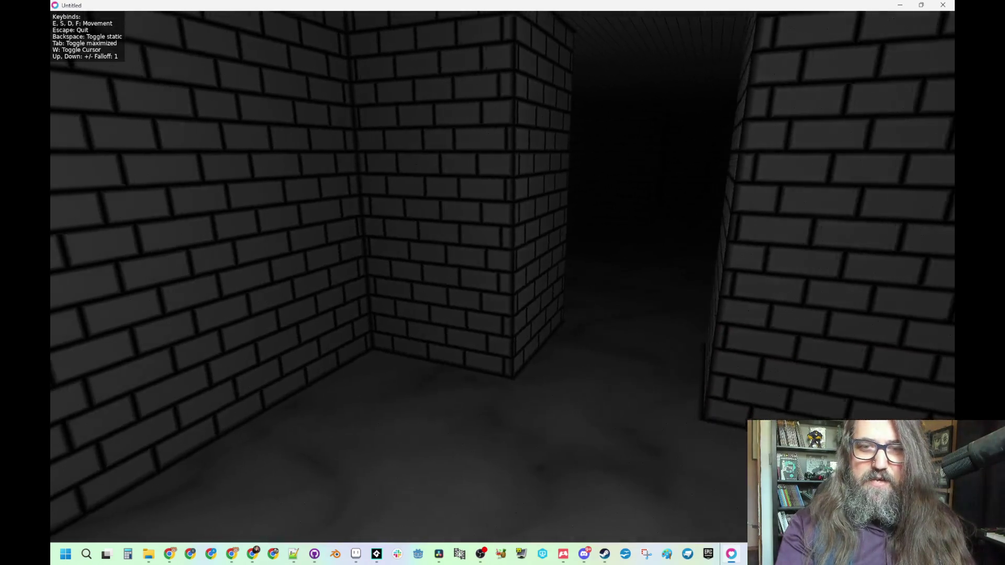
key(e)
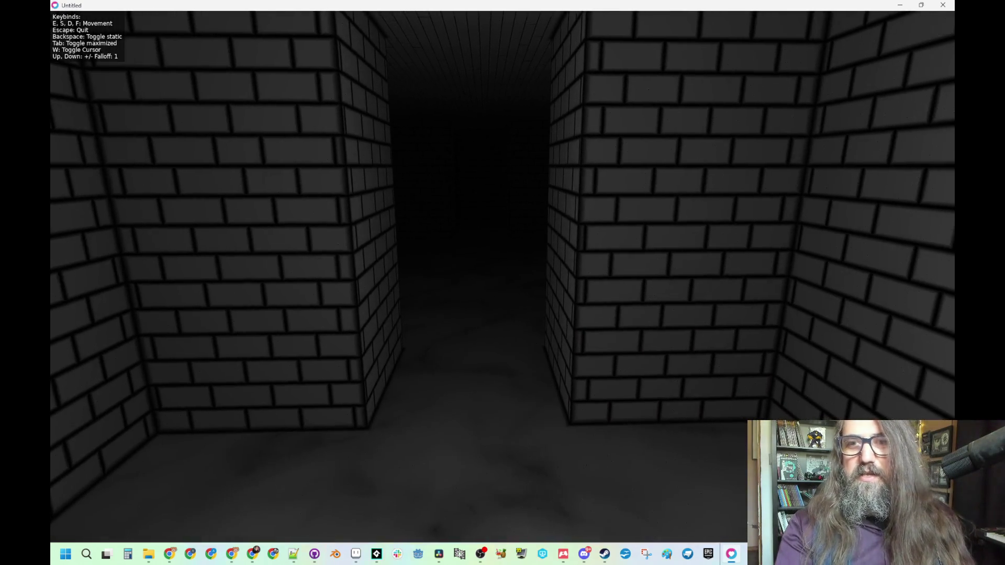
key(e)
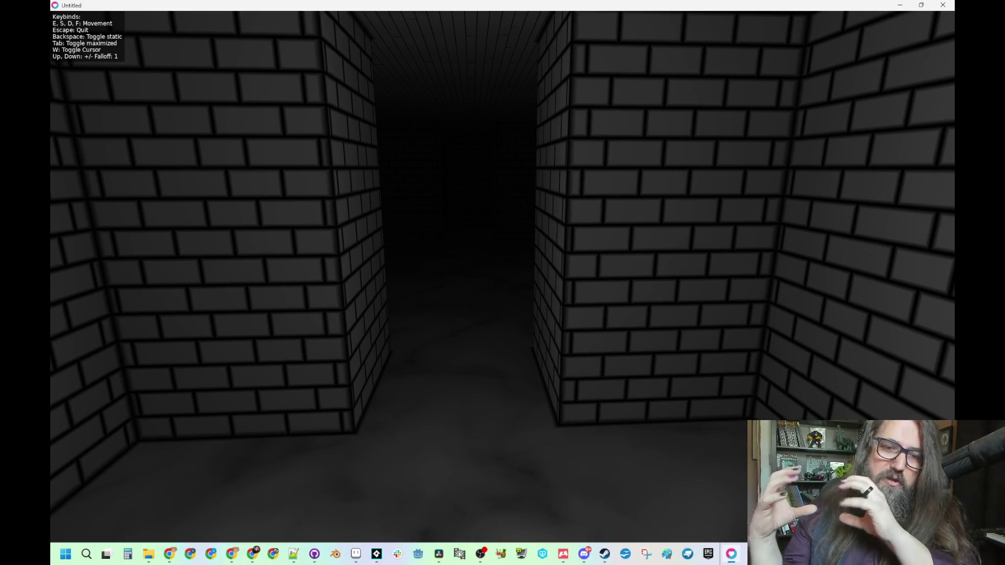
mouse_move(503, 283)
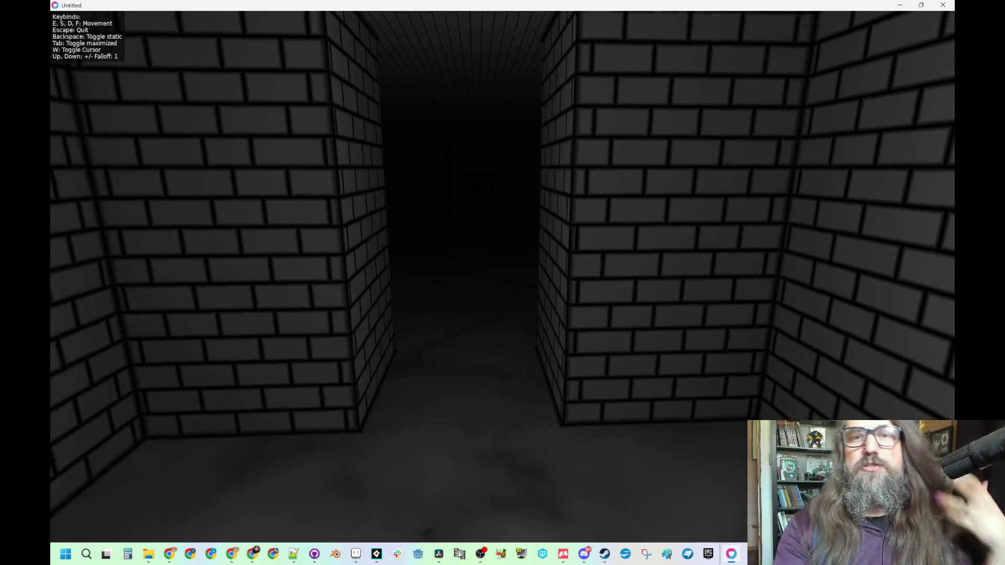
key(e)
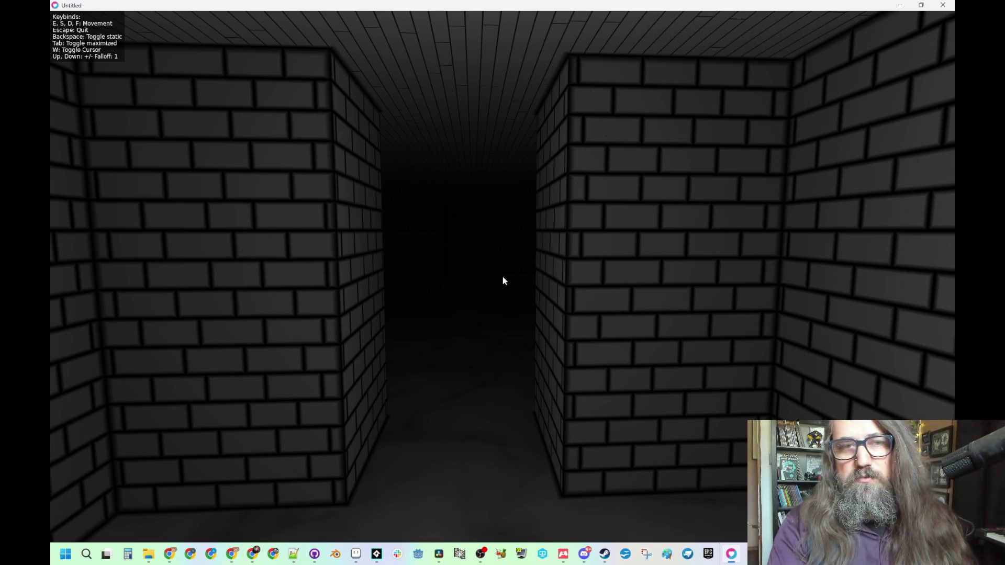
Walk into the corridor, back away, then approach the corridor between the pillars
key(e)
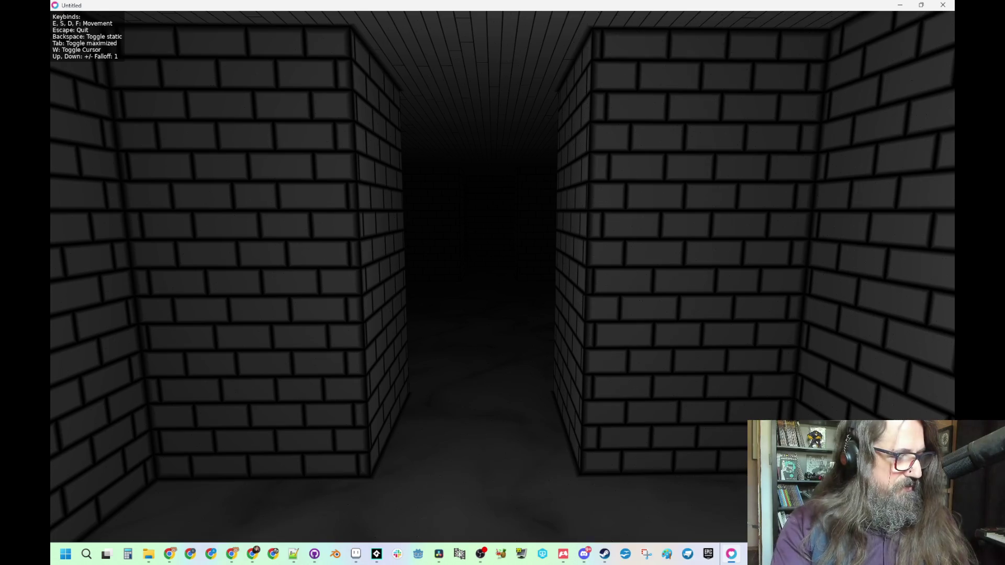
key(e)
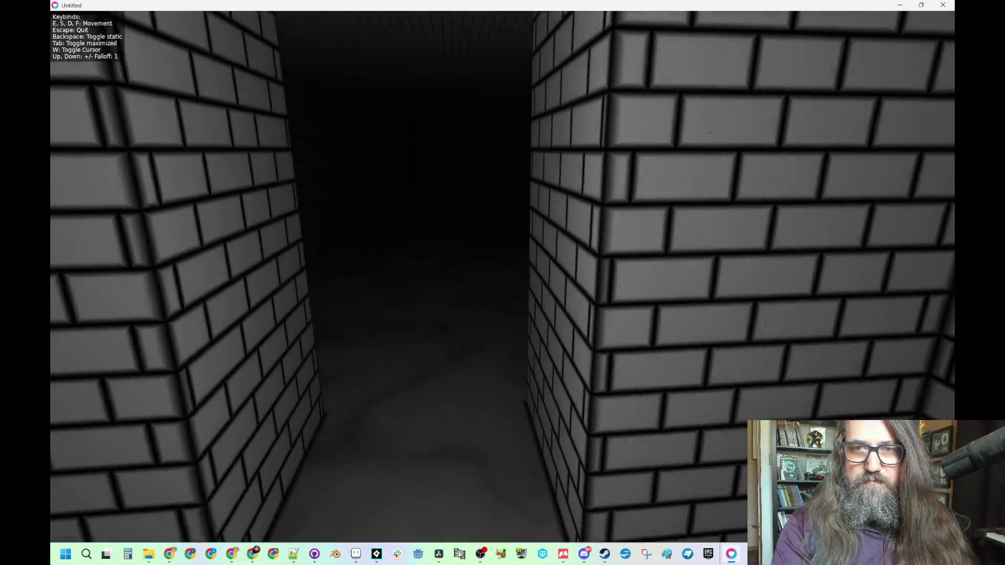
key(d)
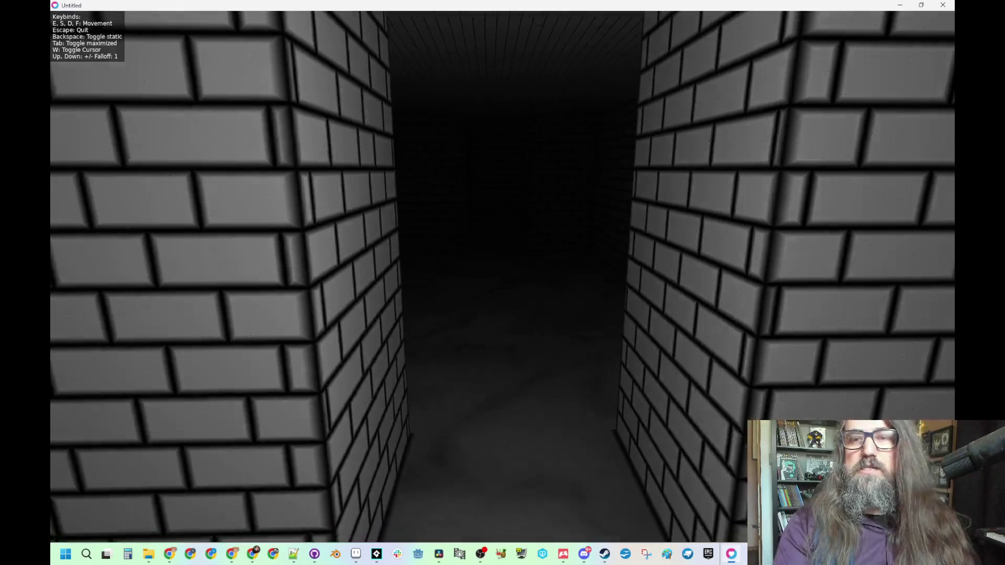
key(d)
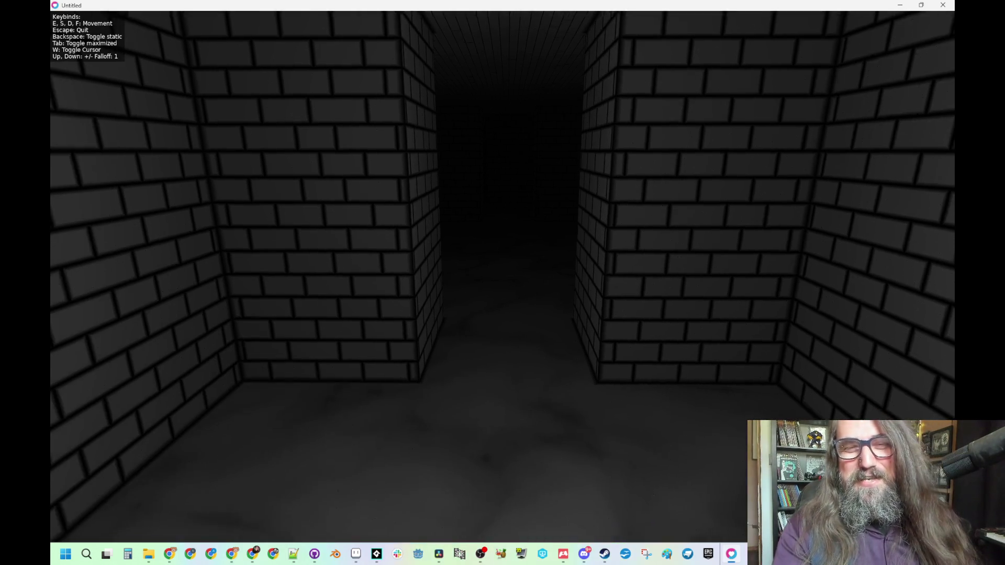
key(w)
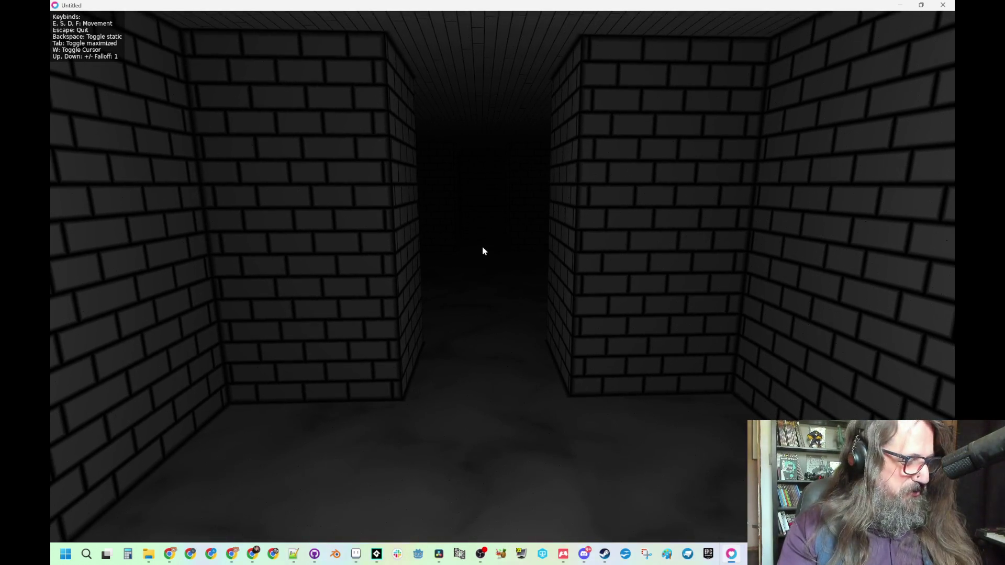
key(w)
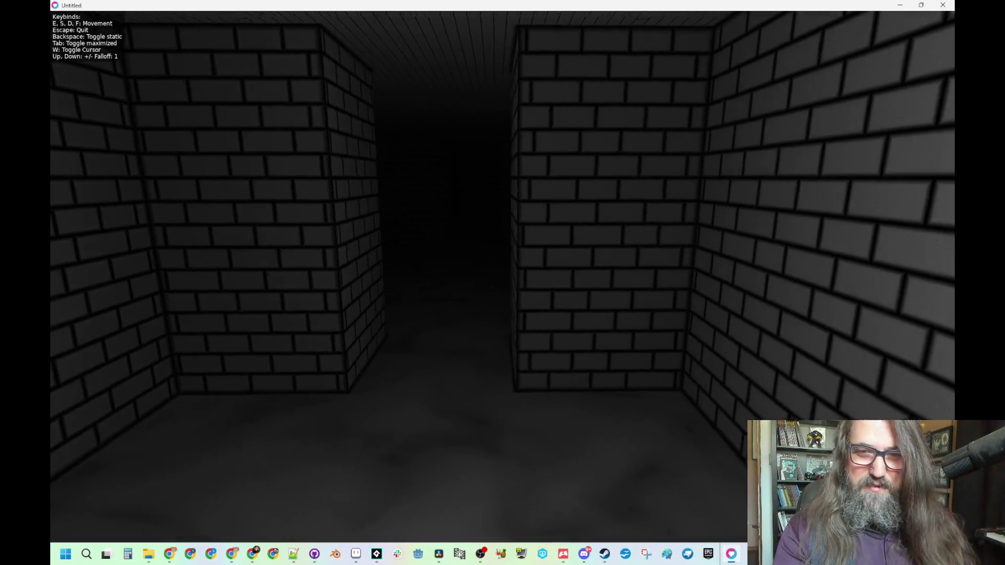
key(e)
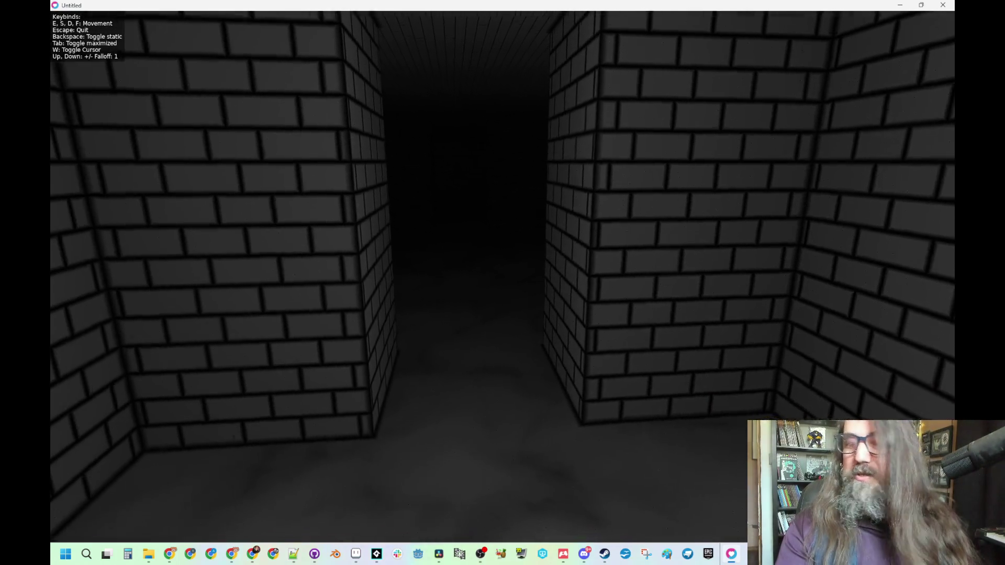
key(e)
key(e)
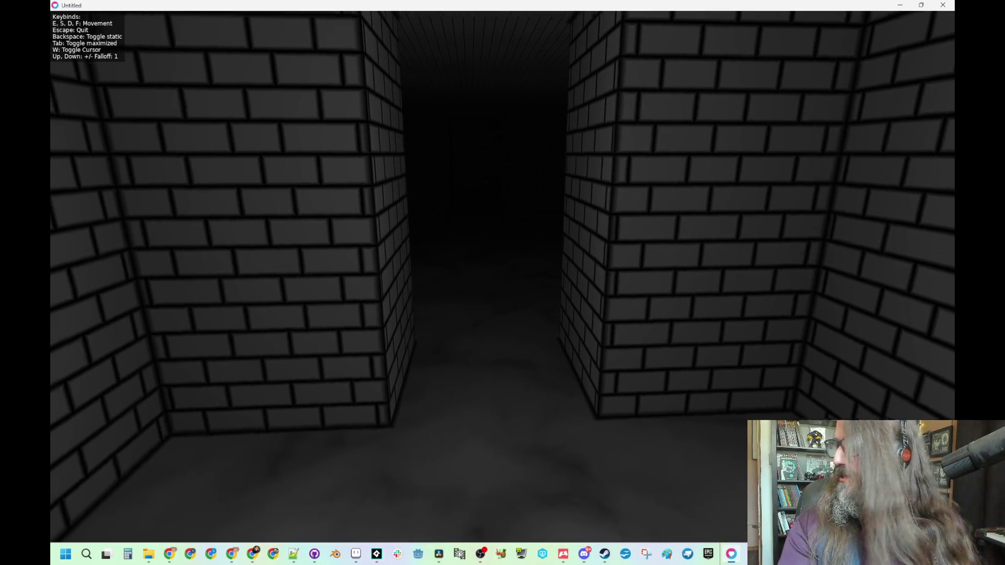
key(e)
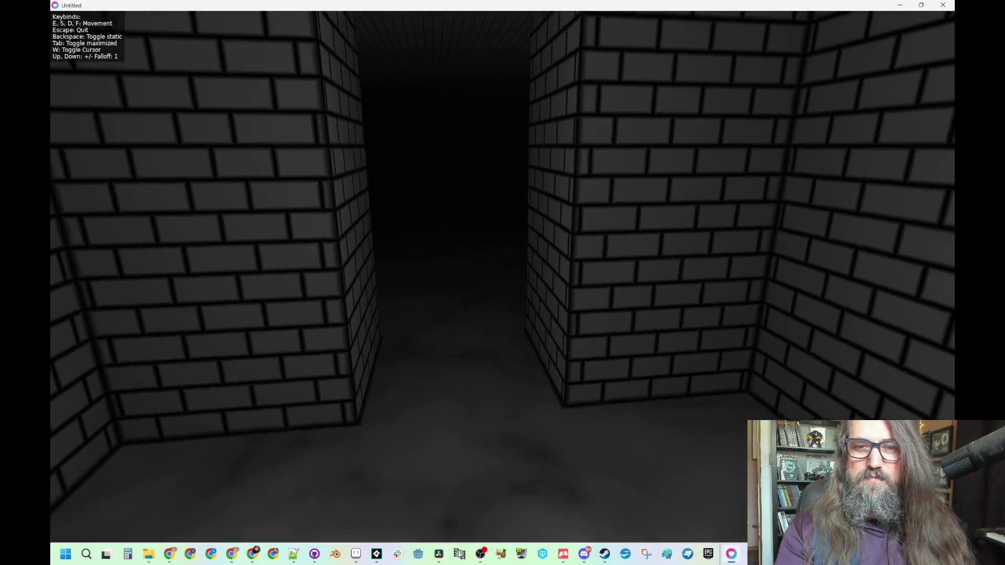
key(e)
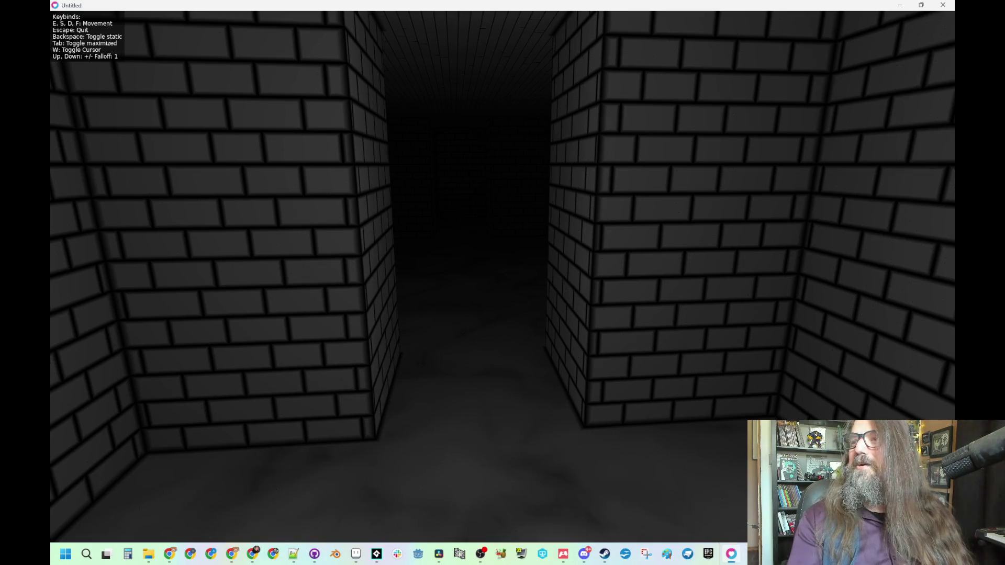
Adjust view and position to line up with the opening between the pillars
key(w)
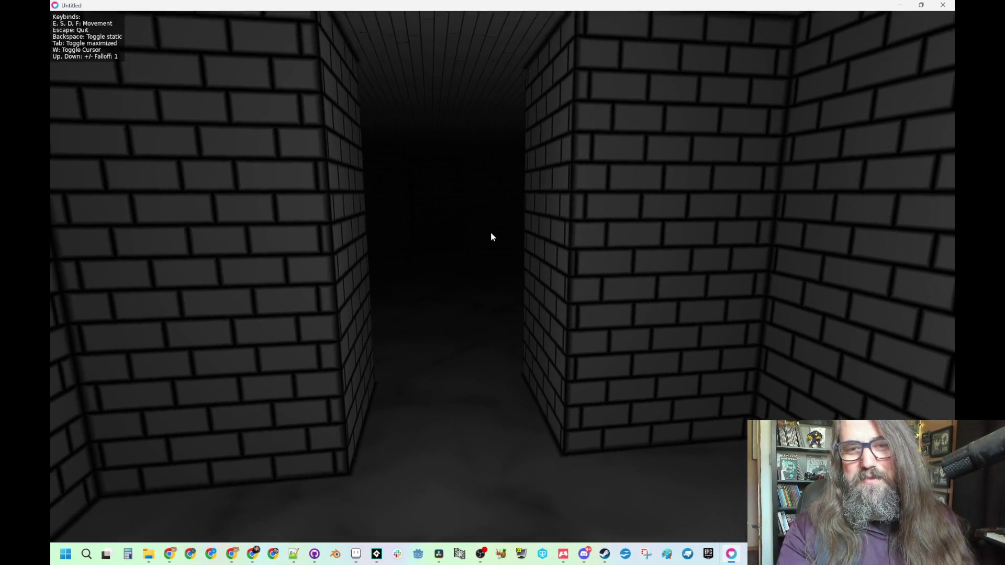
key(e)
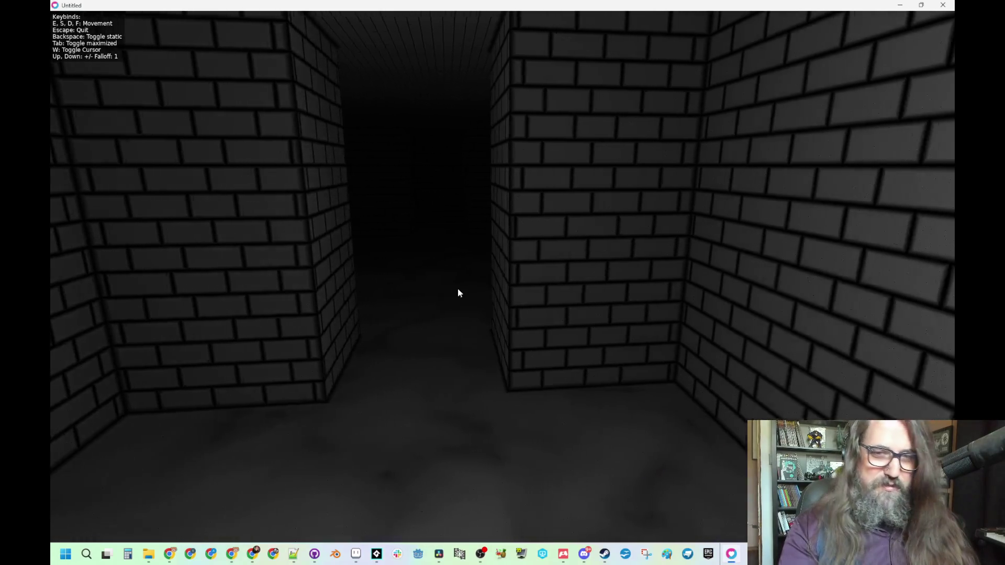
key(e)
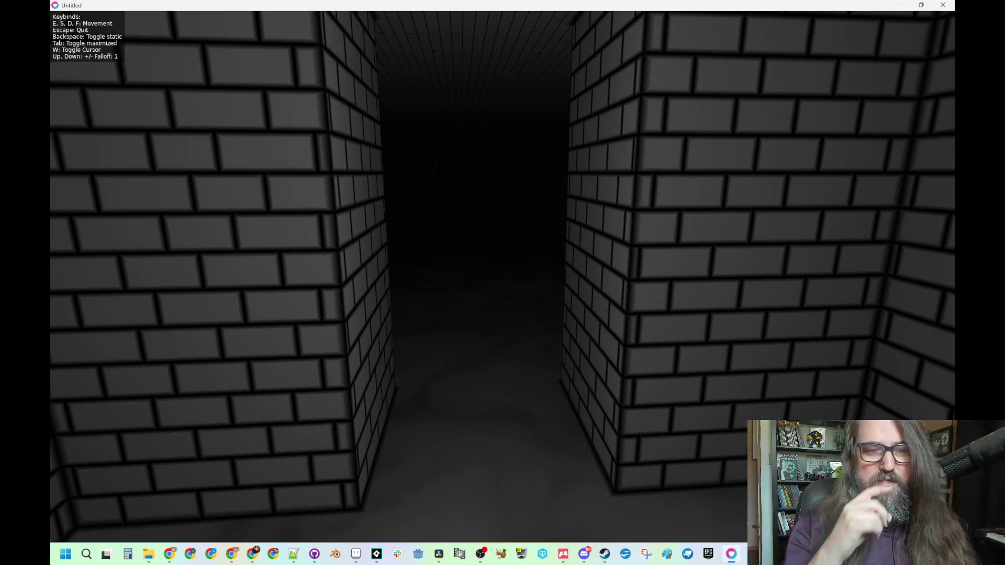
key(d)
key(e)
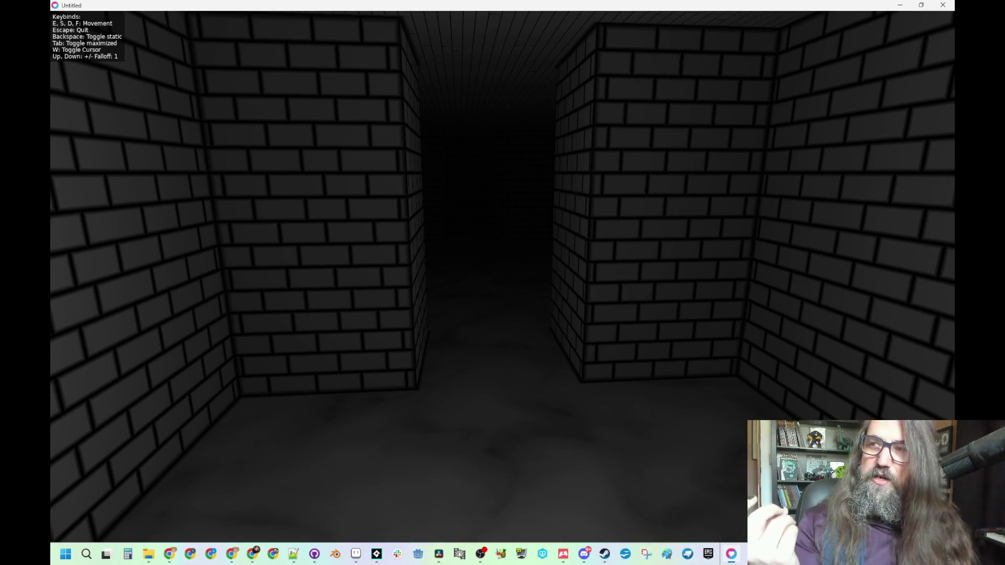
key(w)
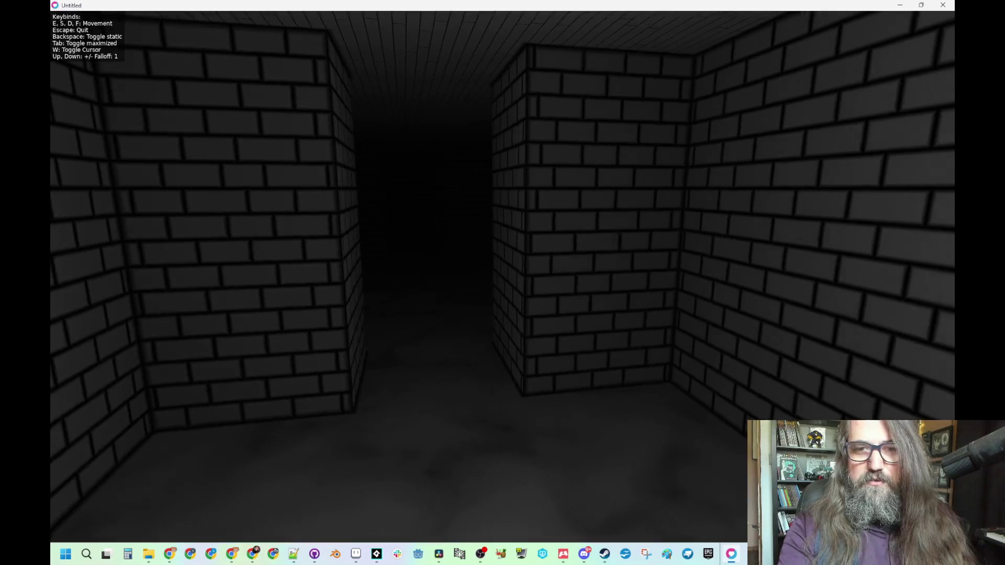
key(s)
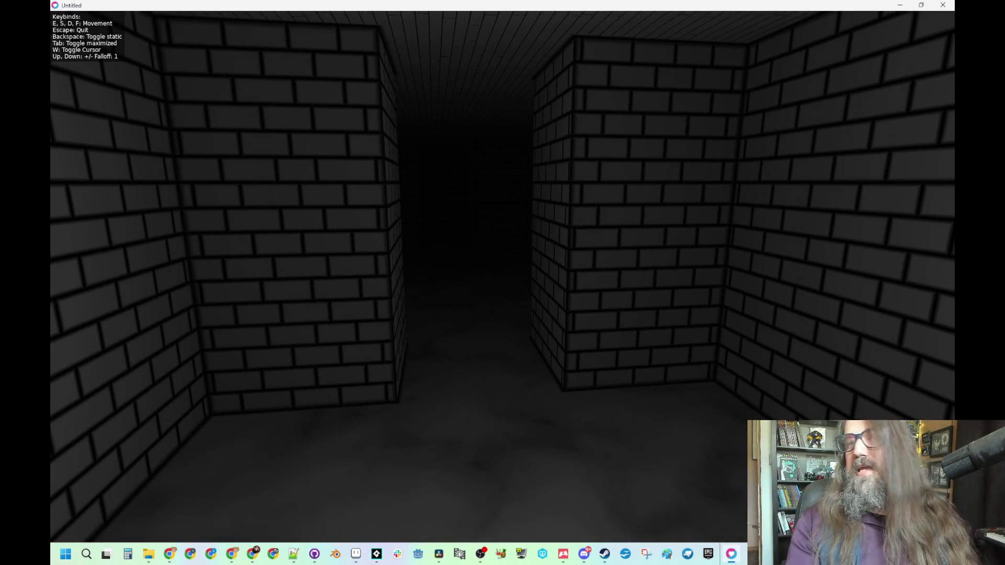
Walk between the pillars into the darker room, back out, and turn the static on
key(e)
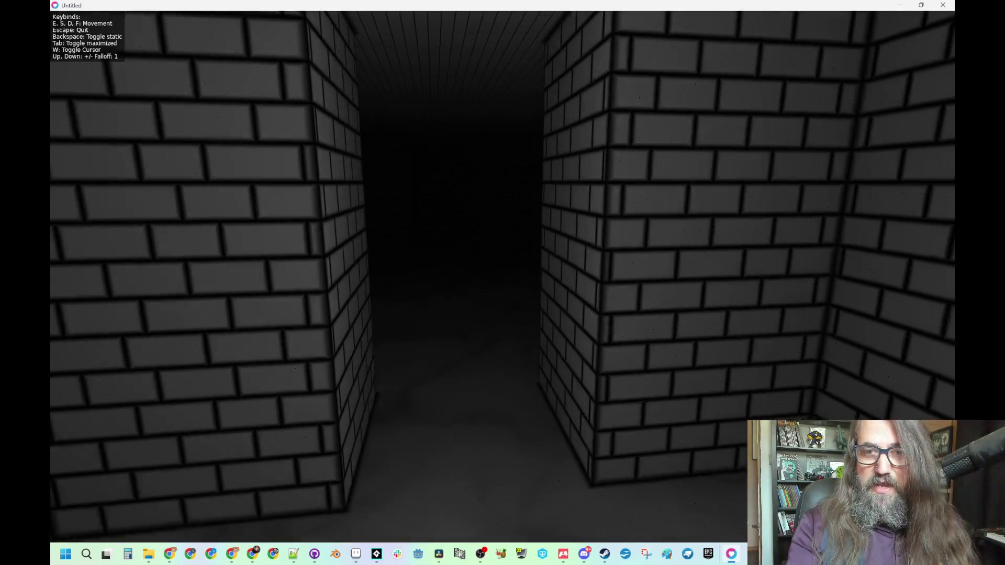
key(e)
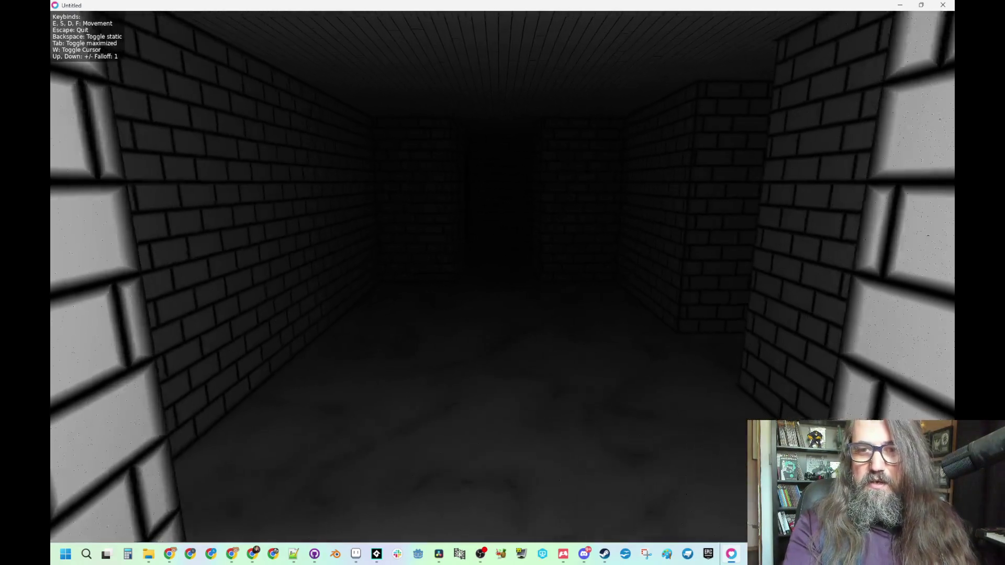
key(d)
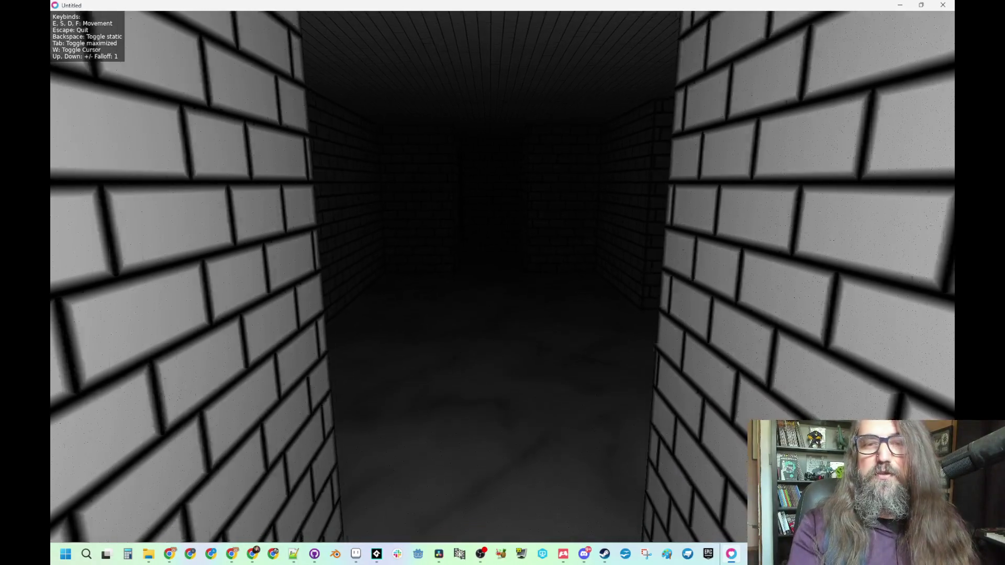
key(d)
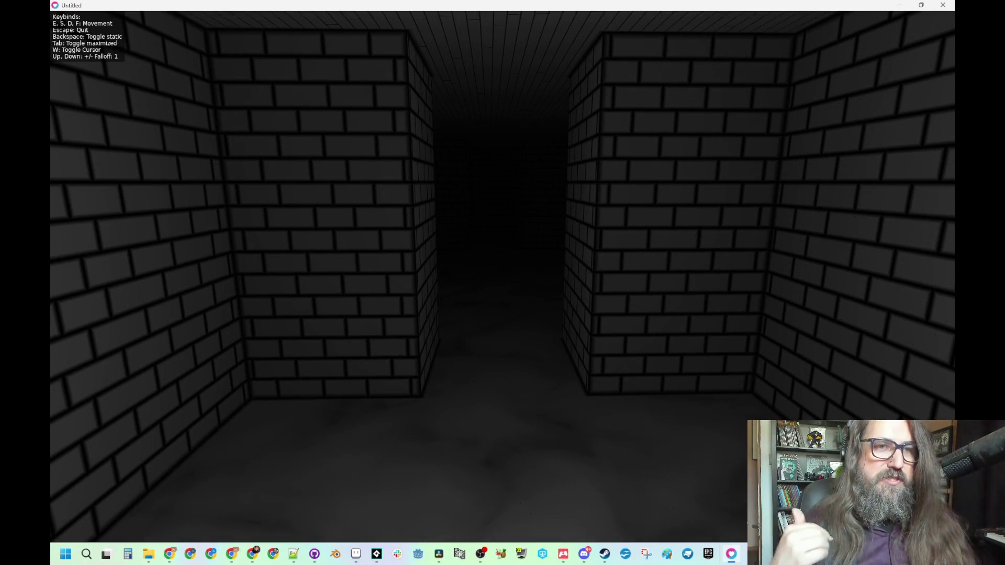
key(BackSpace)
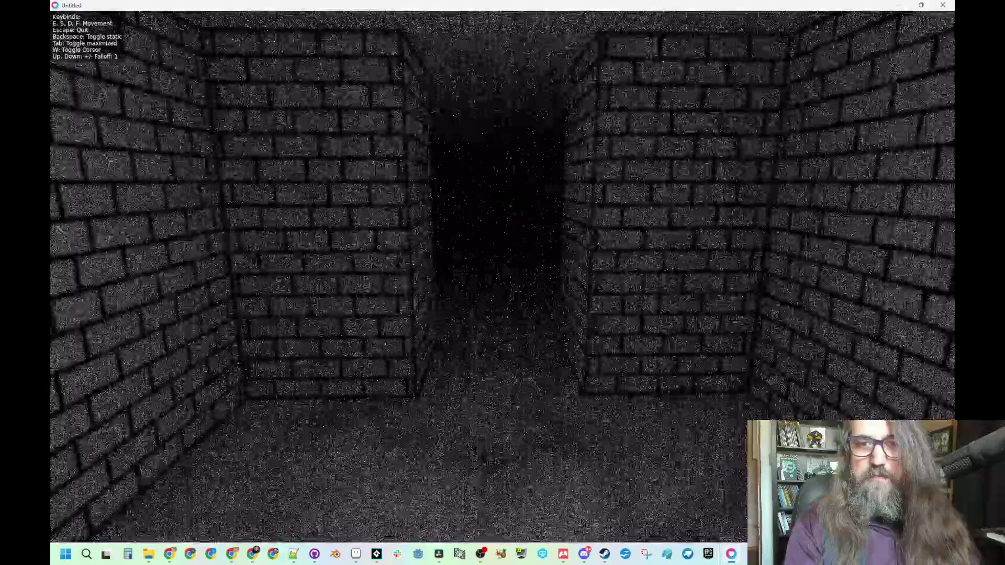
key(Down)
key(Down)
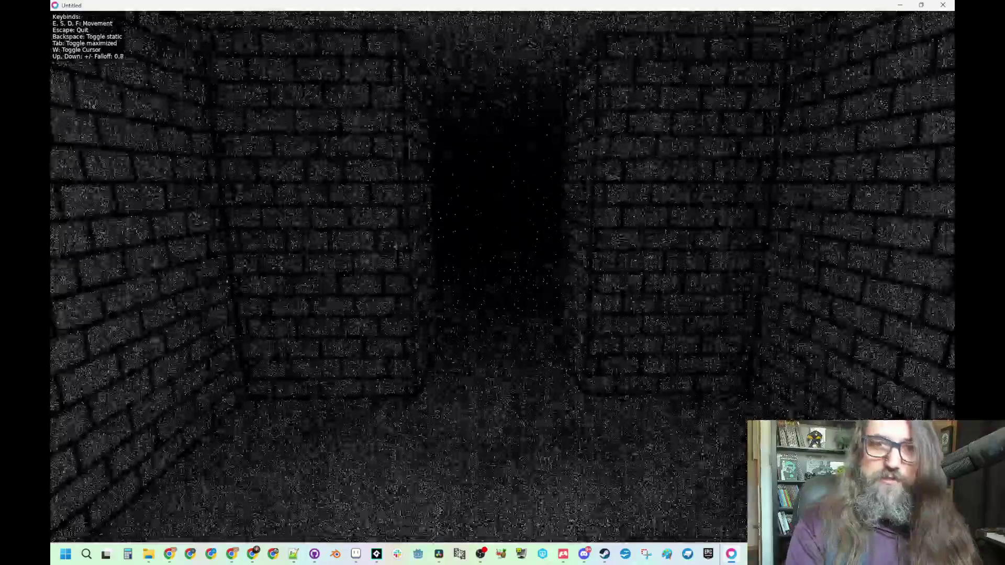
Raise the light falloff to brighten the static-covered walls, then walk down the corridor
key(Up)
key(Up)
key(Up)
key(Up)
key(Up)
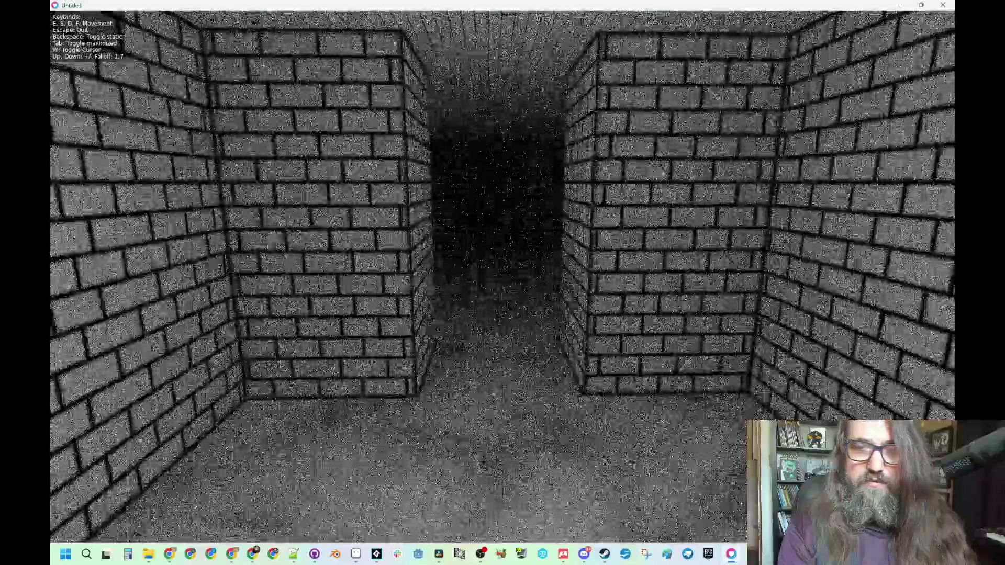
key(Up)
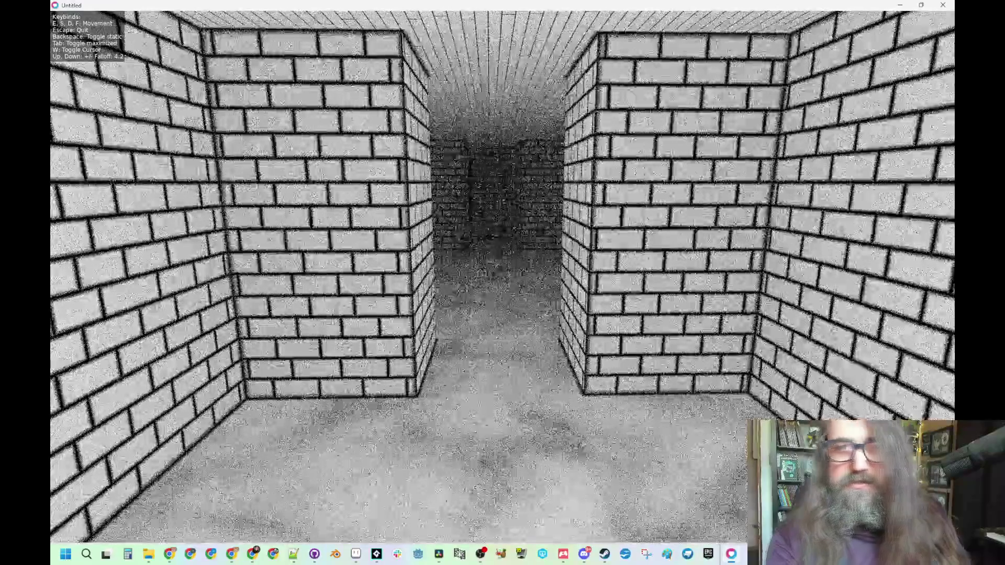
key(e)
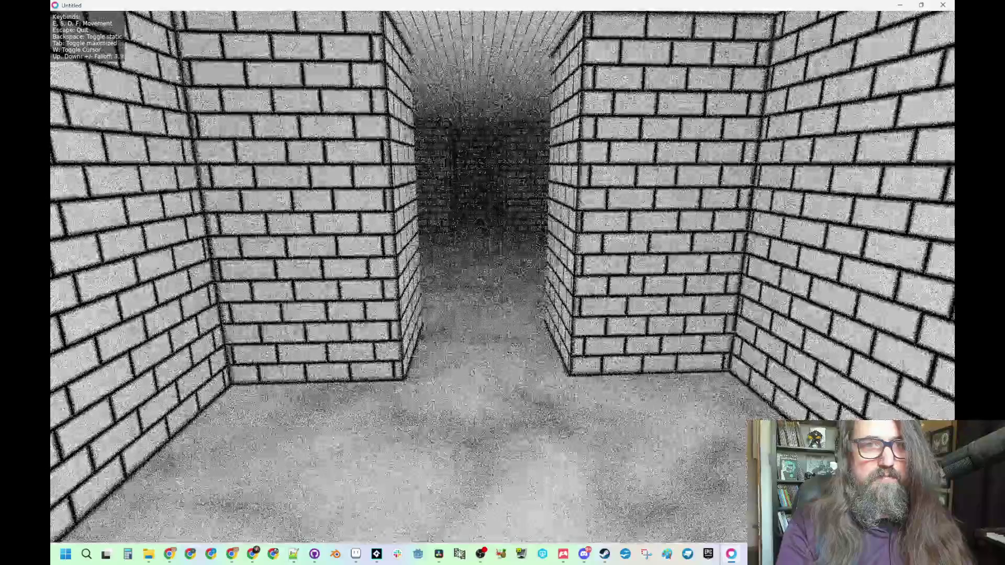
Lower the light falloff step by step to 1.5, then start a screen capture
key(Up)
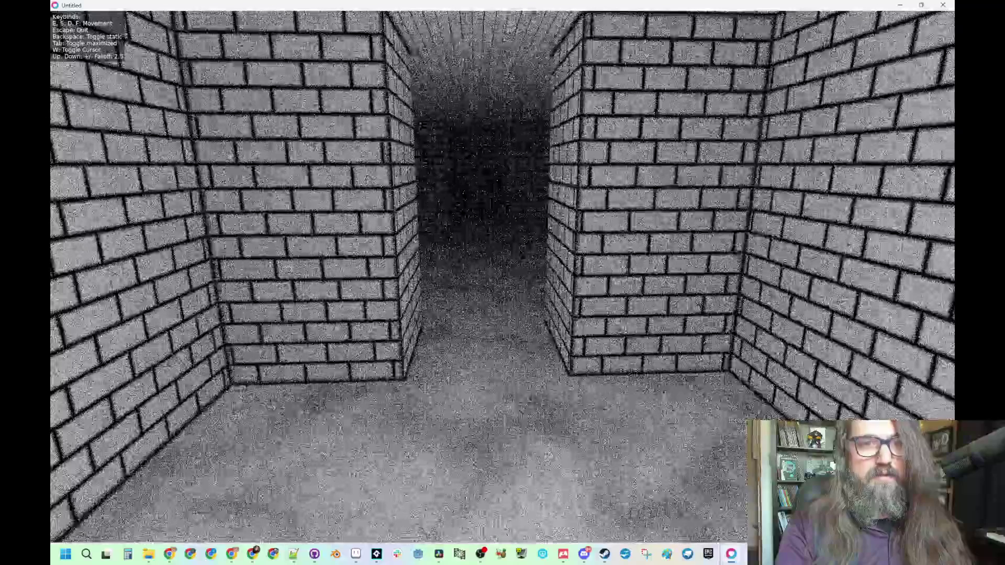
key(Down)
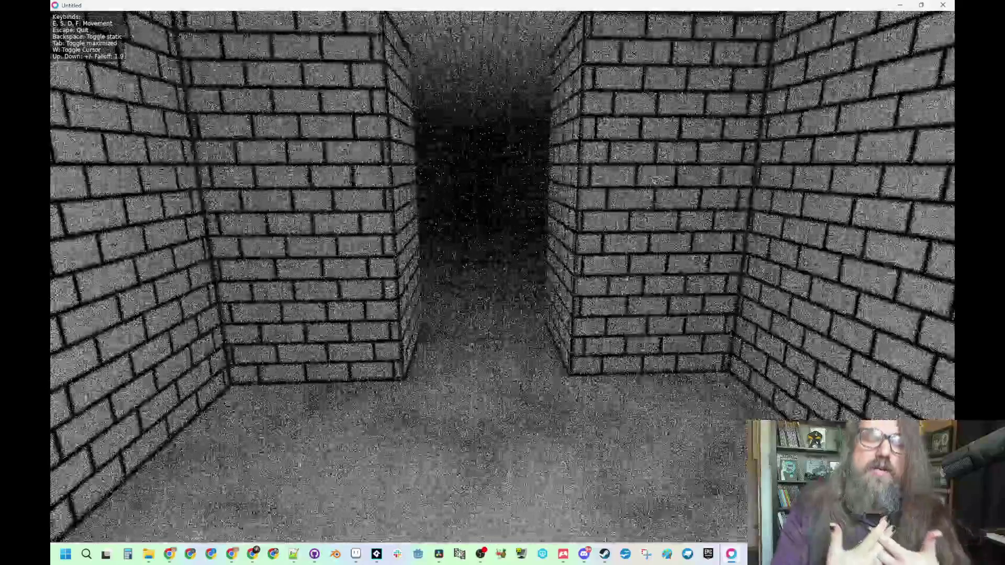
key(Down)
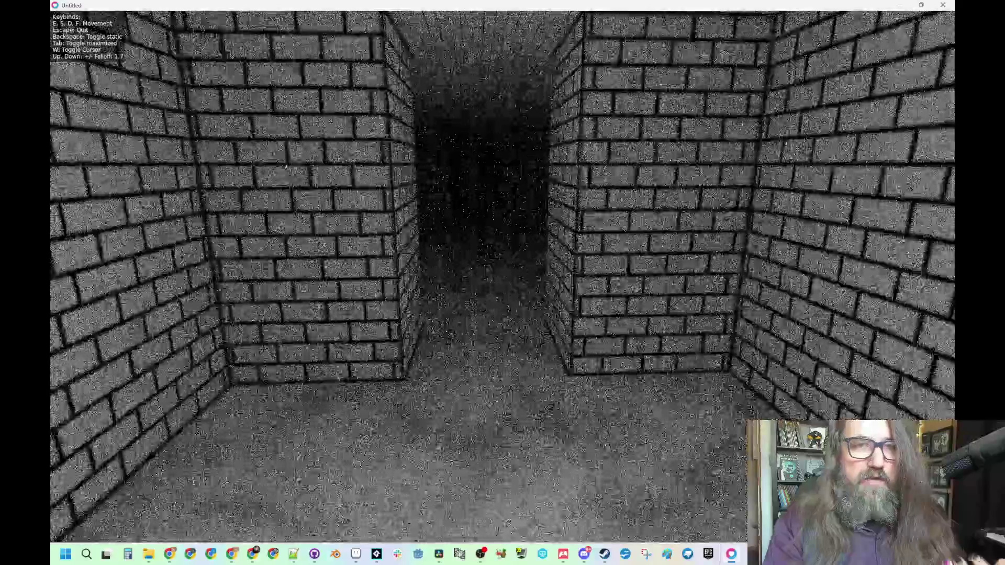
key(Down)
key(Down)
key(Down)
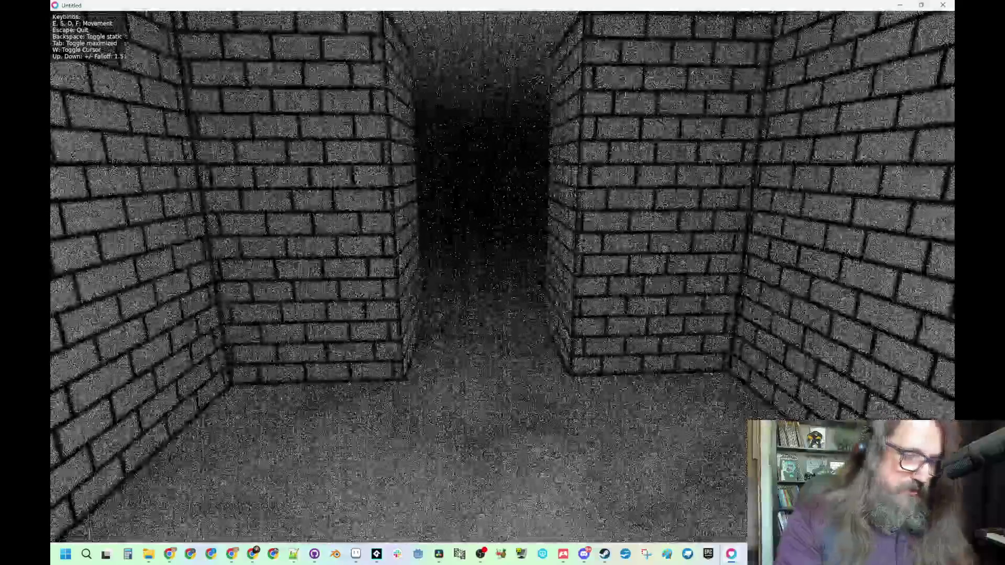
key(super+shift+s)
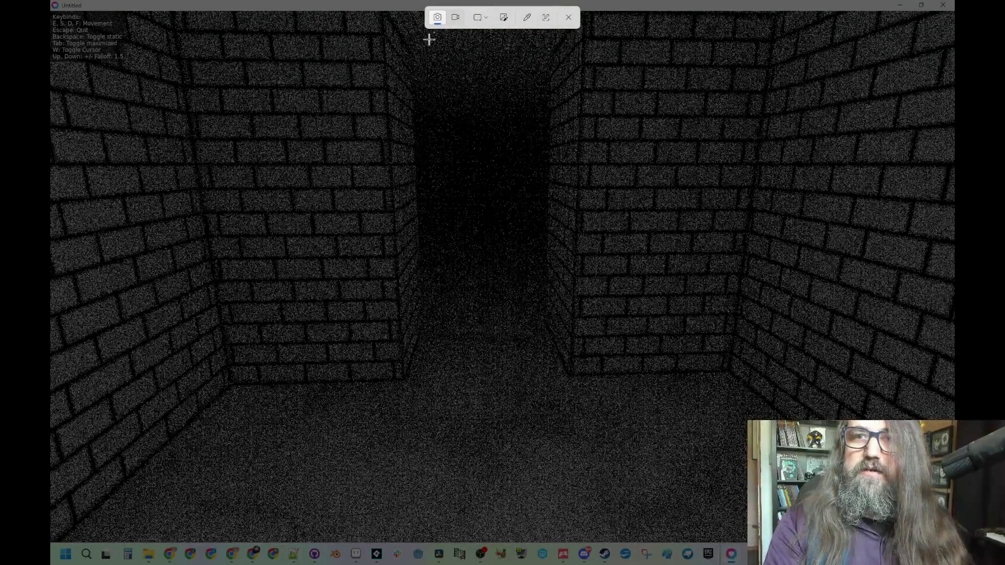
Capture a Window-mode snip of the maze game window
click(487, 17)
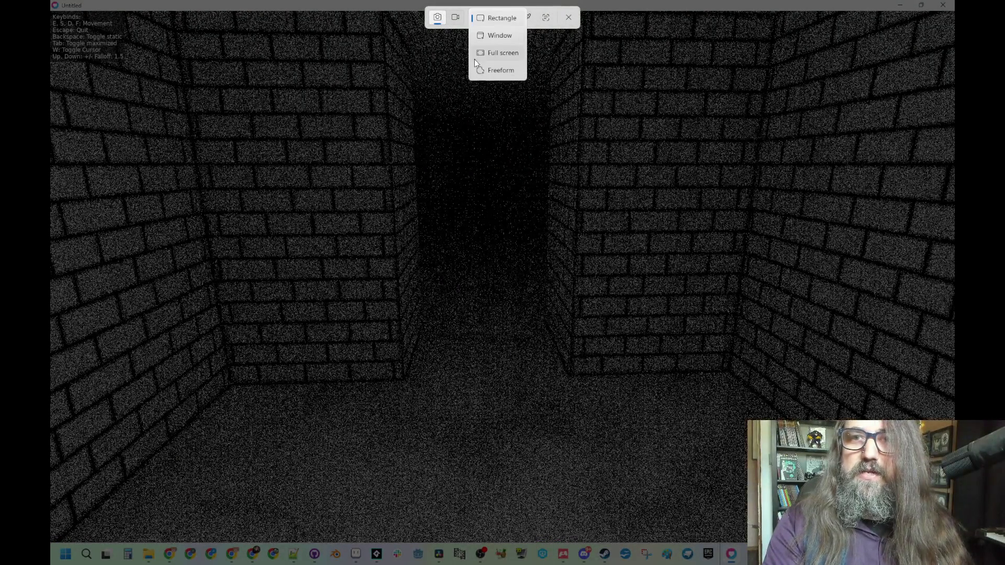
click(496, 37)
click(424, 184)
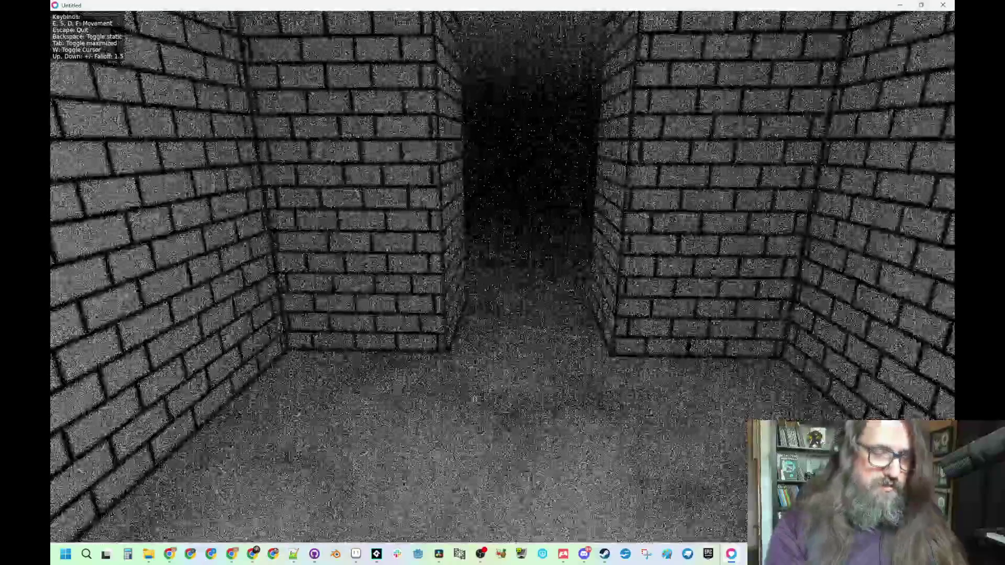
Raise the game's light falloff to 1.7 and walk forward in the corridor
key(Up)
key(Up)
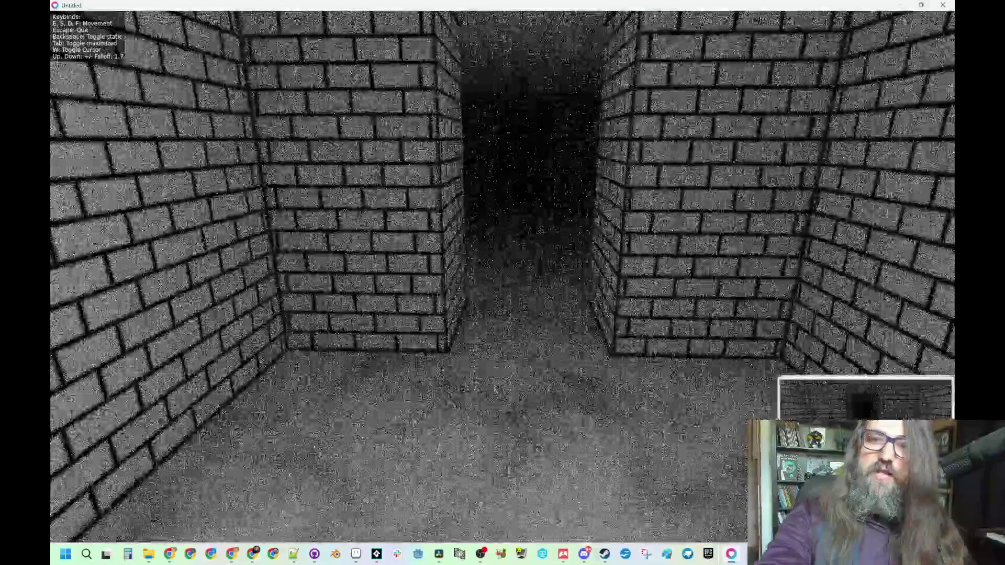
key(e)
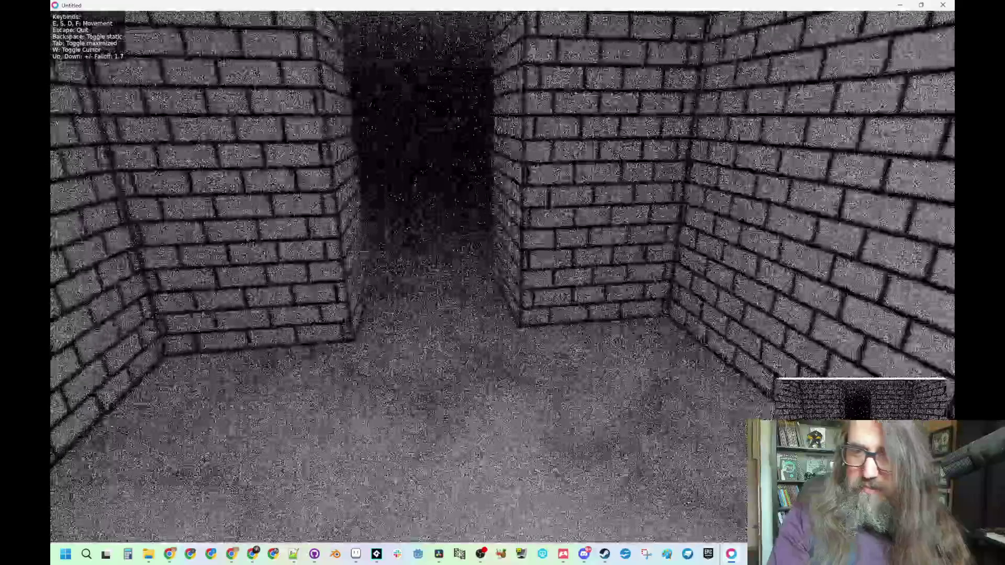
key(super)
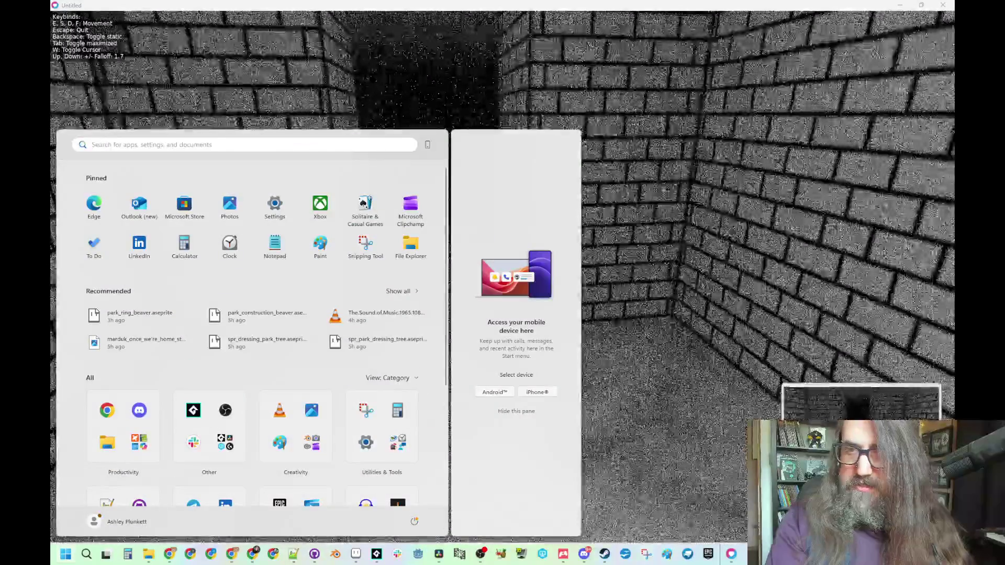
Open the captured corridor screenshot from the Snipping Tool notification and maximize it
key(Escape)
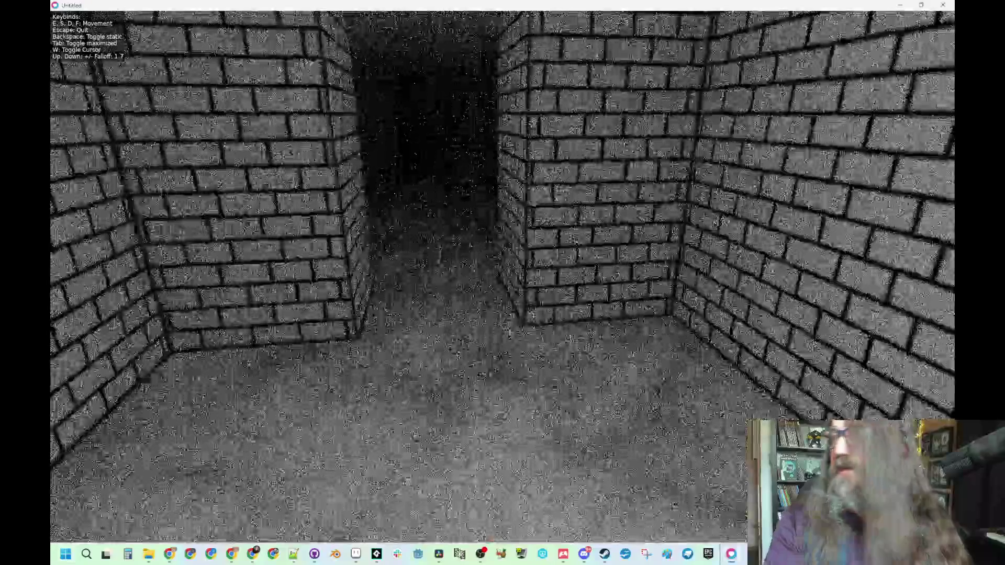
key(e)
key(super)
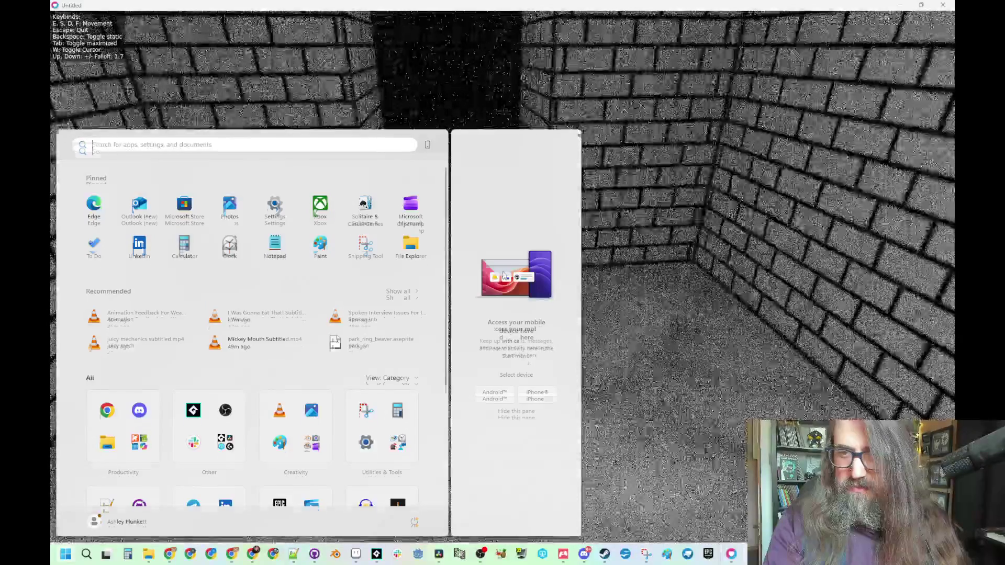
click(732, 554)
key(e)
key(super)
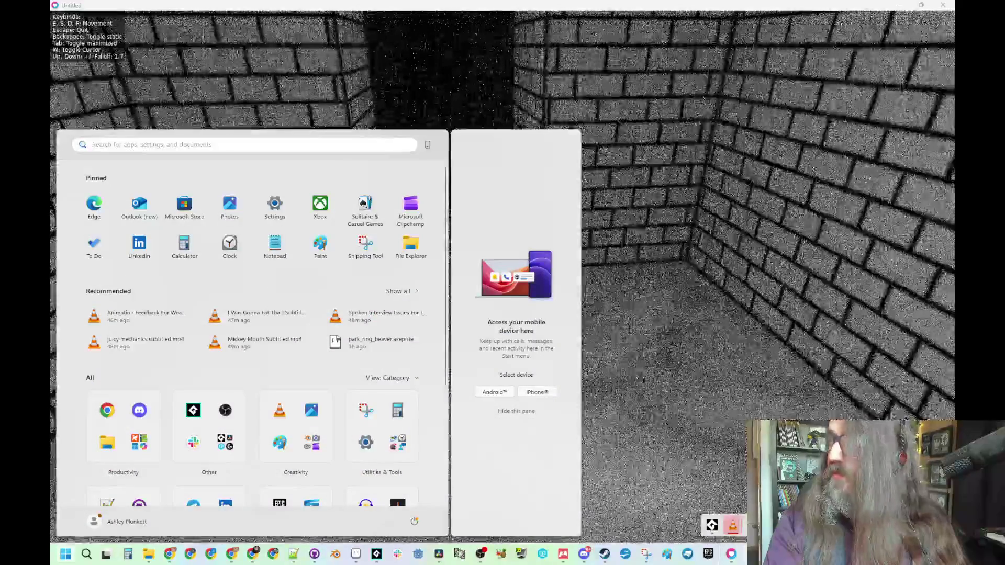
click(893, 375)
double_click(594, 198)
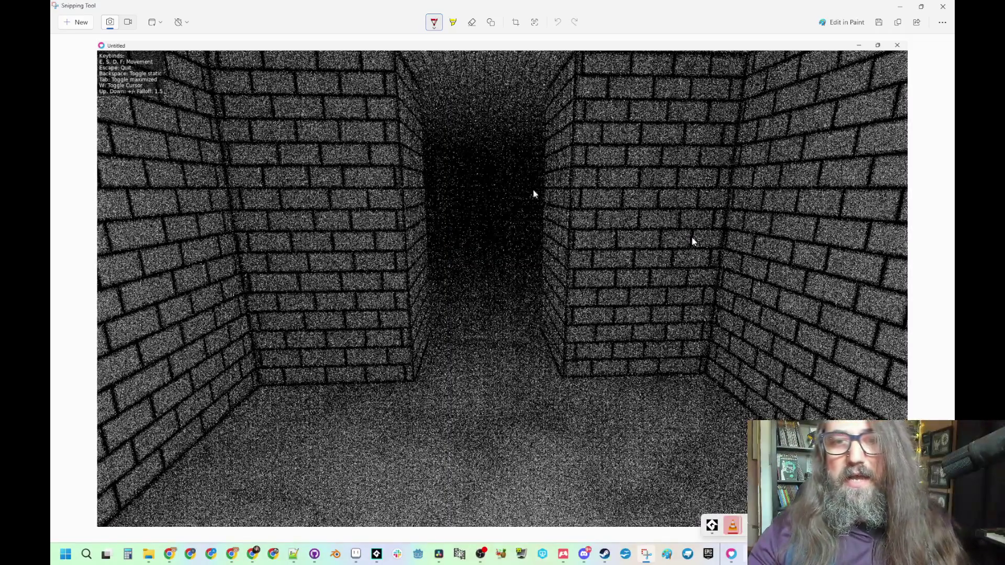
Circle the corridor's dark far end in red, undoing extra loops and floor strokes
drag(460, 149, 513, 263)
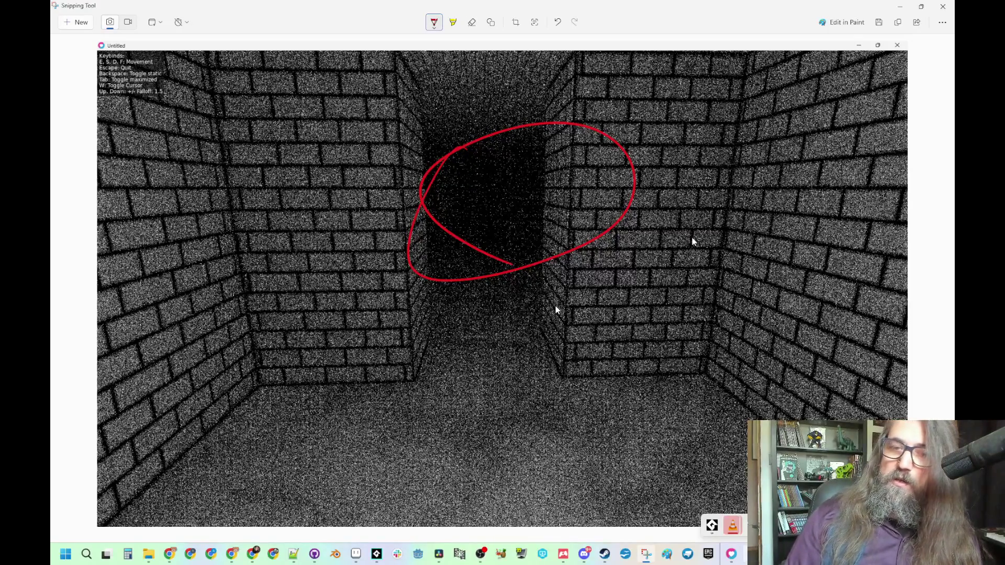
mouse_move(427, 103)
mouse_down()
mouse_move(372, 408)
mouse_move(671, 386)
mouse_move(651, 444)
mouse_up()
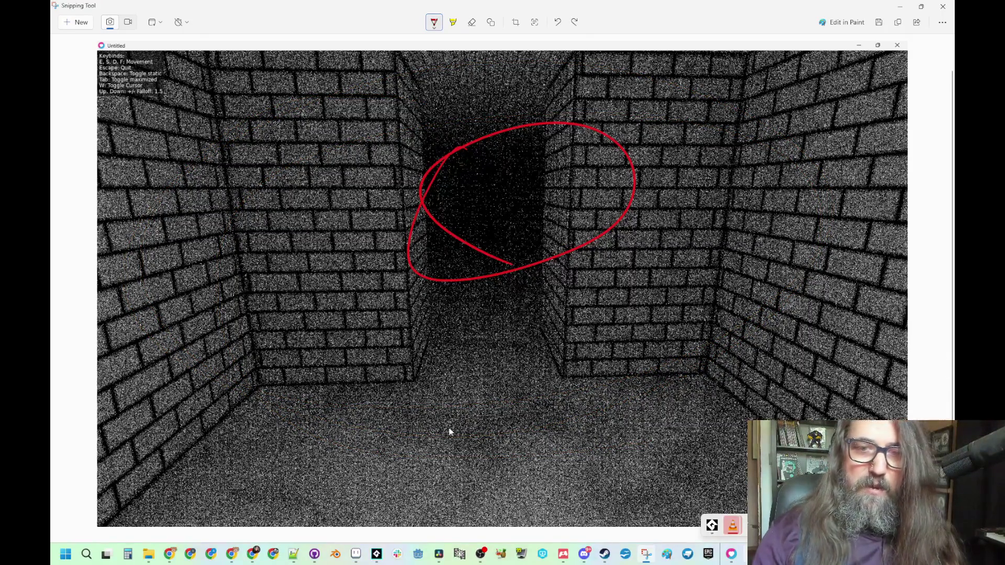
mouse_move(155, 457)
mouse_down()
mouse_move(460, 354)
mouse_move(749, 421)
mouse_up()
key(ctrl+z)
mouse_move(201, 427)
mouse_down()
mouse_move(167, 451)
mouse_move(670, 448)
mouse_up()
key(ctrl+z)
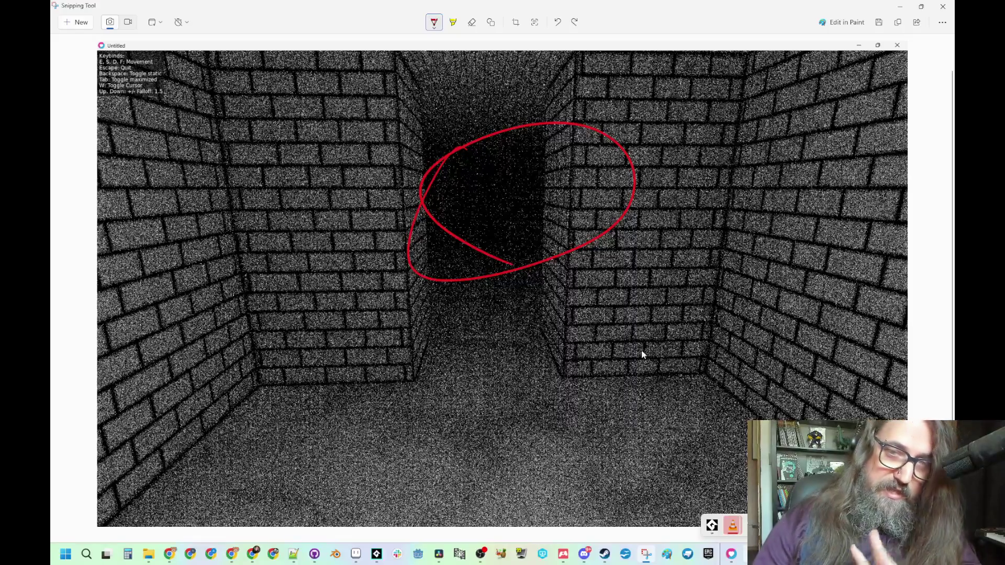
mouse_move(421, 138)
mouse_down()
mouse_move(459, 323)
mouse_move(681, 255)
mouse_up()
key(ctrl+z)
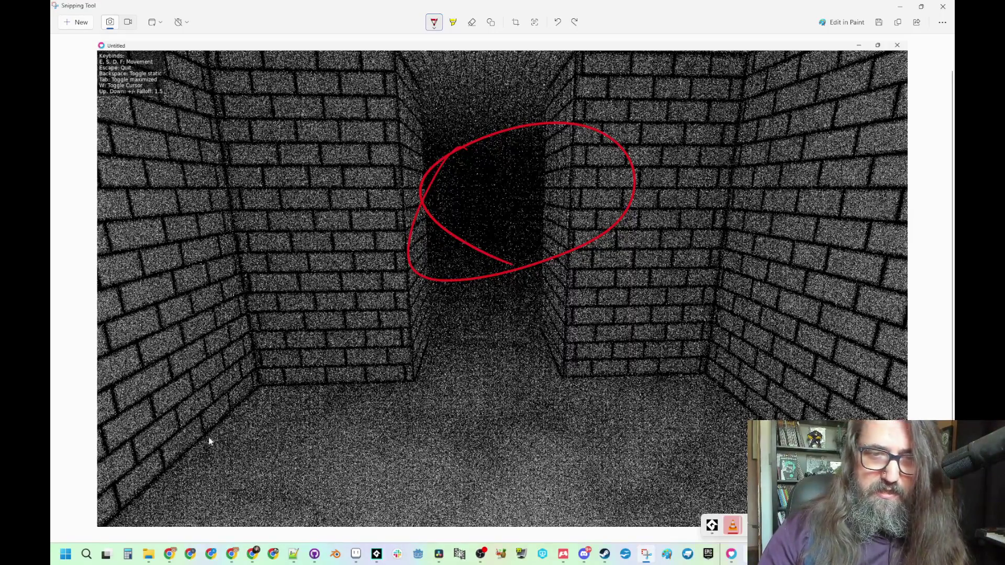
mouse_move(176, 465)
mouse_down()
mouse_move(230, 427)
mouse_move(521, 389)
mouse_move(699, 469)
mouse_up()
Undo the floor arc, then try and undo red strokes on the walls
key(ctrl+z)
mouse_move(195, 128)
mouse_down()
mouse_move(187, 281)
mouse_move(481, 442)
mouse_up()
mouse_move(848, 86)
mouse_down()
mouse_move(796, 314)
mouse_move(712, 422)
mouse_up()
key(ctrl+z)
key(ctrl+z)
Draw red X marks on the left wall, the right walls, and the floor
drag(126, 194, 238, 354)
drag(198, 235, 169, 353)
drag(261, 181, 327, 262)
drag(299, 220, 254, 317)
drag(829, 236, 749, 291)
drag(694, 211, 748, 262)
drag(743, 212, 618, 322)
drag(306, 390, 568, 476)
drag(547, 390, 335, 542)
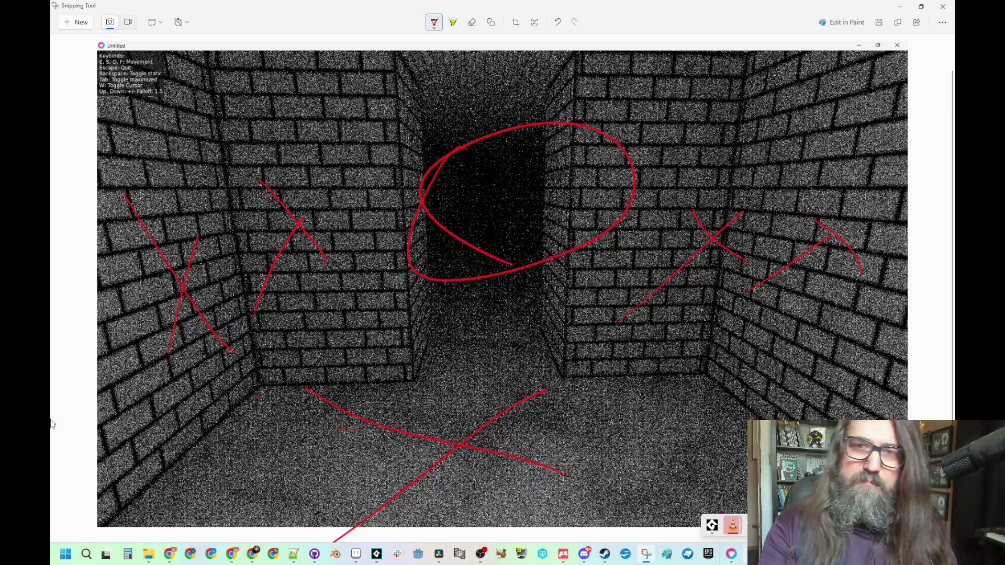
Undo the red X marks with repeated Ctrl+Z
key(ctrl+z)
key(ctrl+z)
key(ctrl+z)
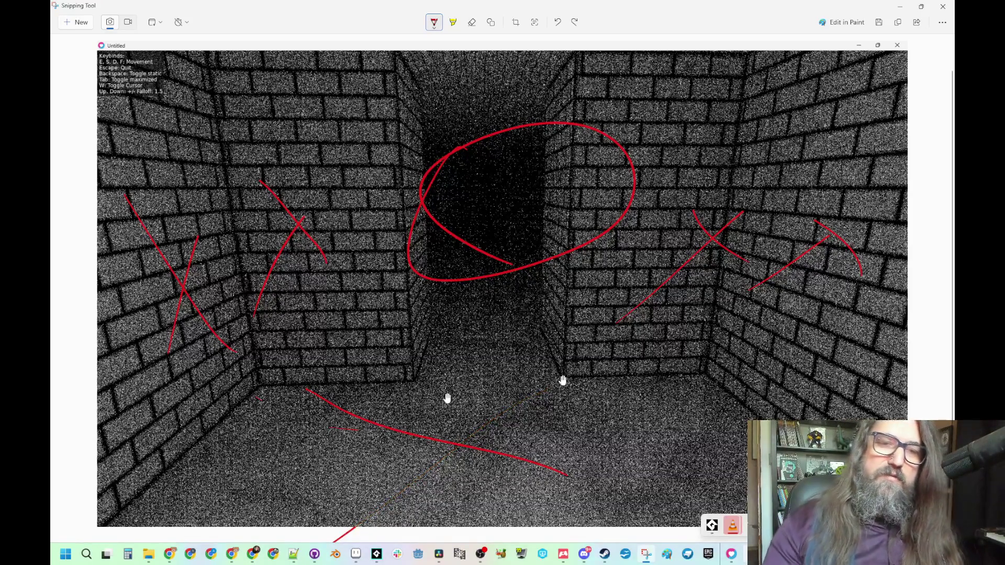
key(ctrl+z)
key(ctrl+z)
key(ctrl+z)
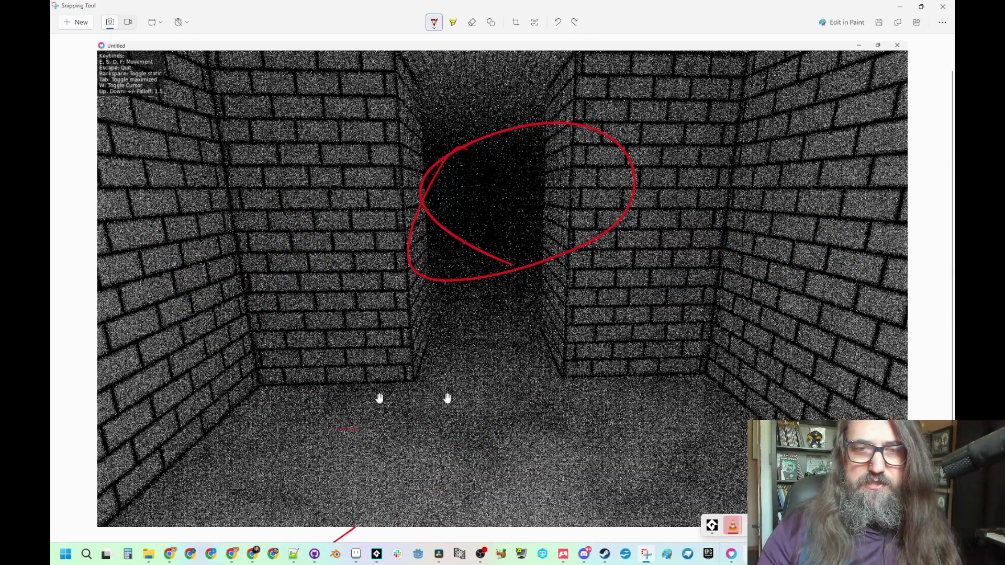
key(ctrl+z)
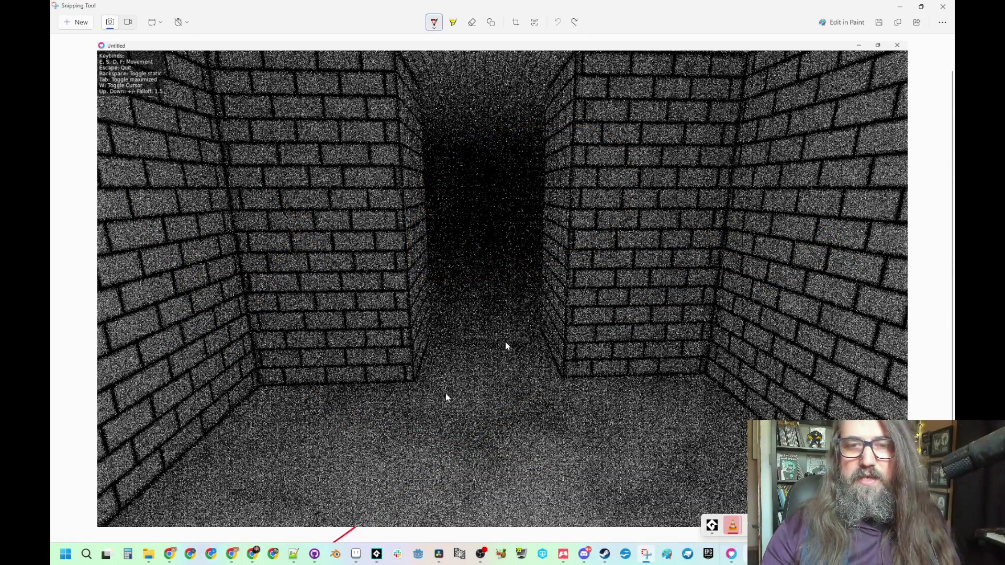
mouse_move(506, 152)
mouse_down()
mouse_move(558, 171)
mouse_move(539, 319)
mouse_up()
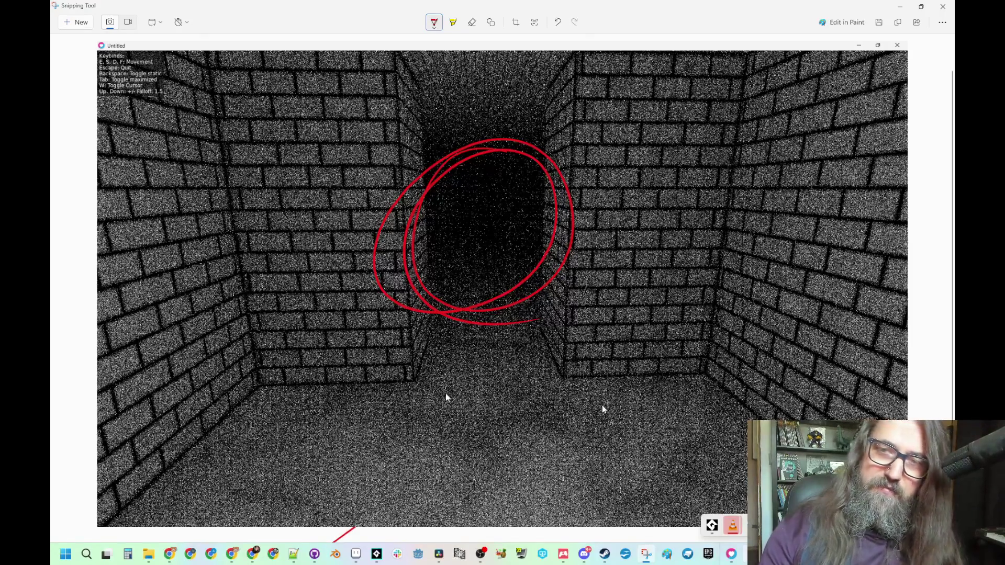
mouse_move(505, 198)
mouse_down()
mouse_move(547, 208)
mouse_move(556, 283)
mouse_up()
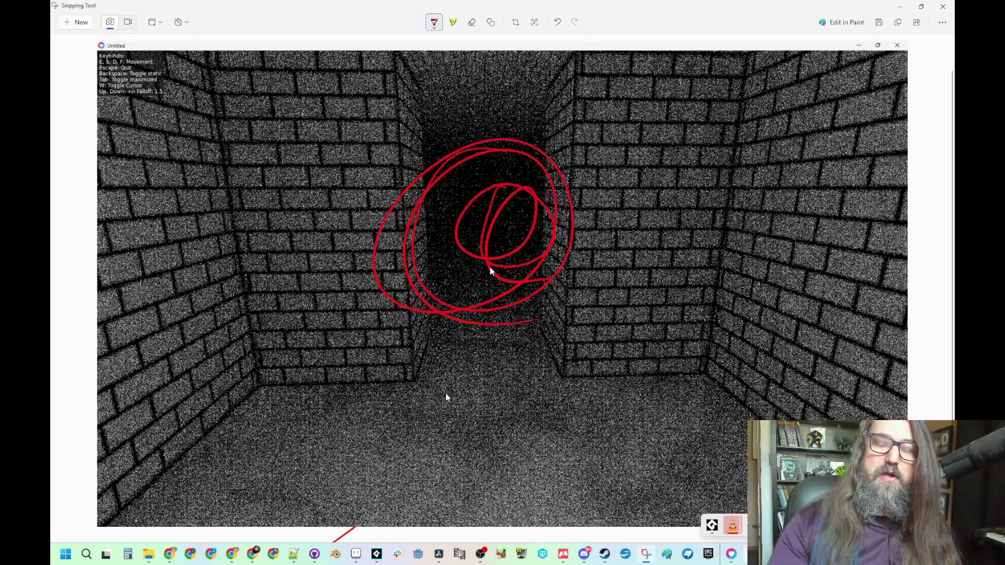
key(ctrl+z)
key(ctrl+z)
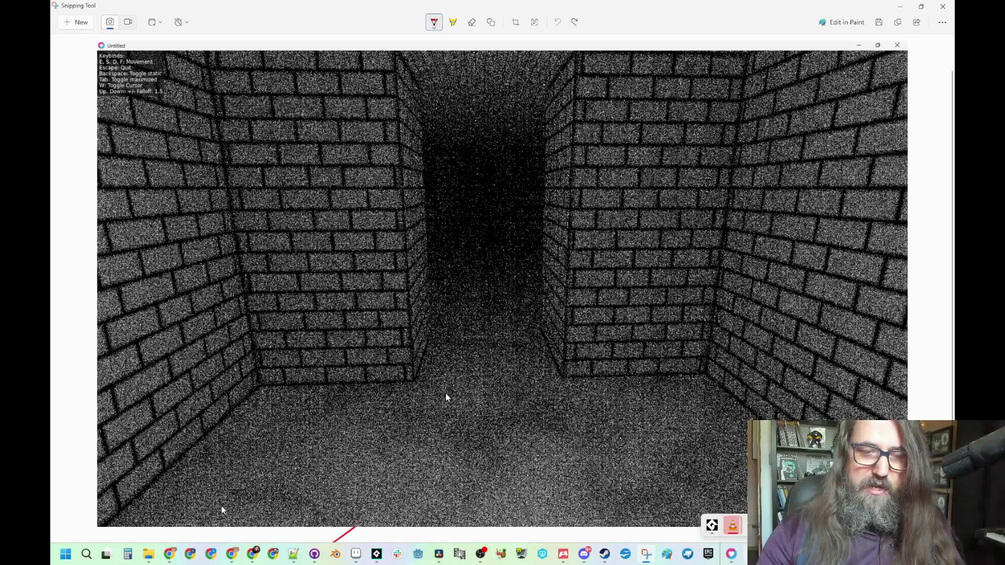
click(196, 527)
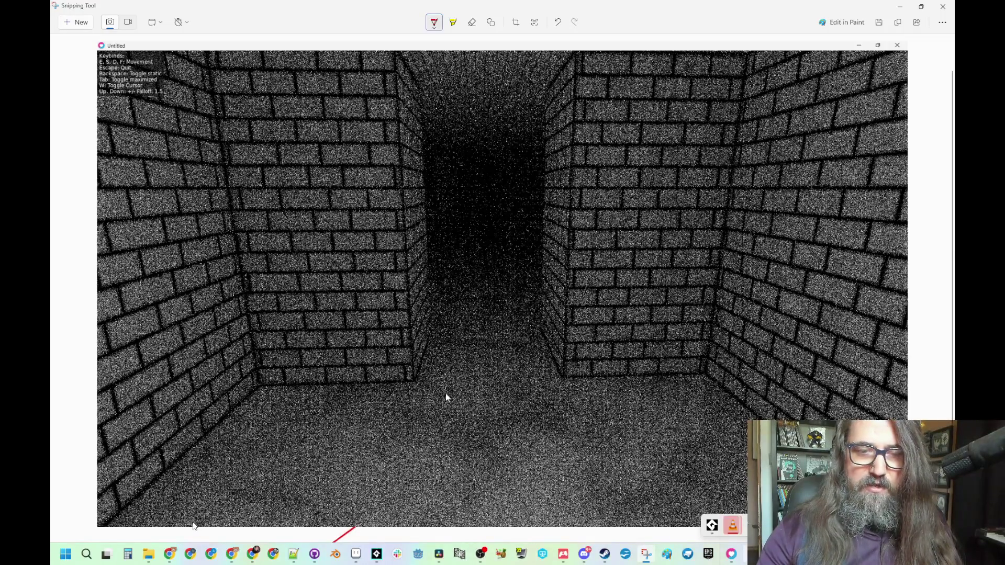
Try red strokes on the floor and walls, undoing the floor arc and right-wall loop
mouse_move(195, 526)
mouse_down()
mouse_move(238, 482)
mouse_move(375, 422)
mouse_move(549, 422)
mouse_move(735, 475)
mouse_up()
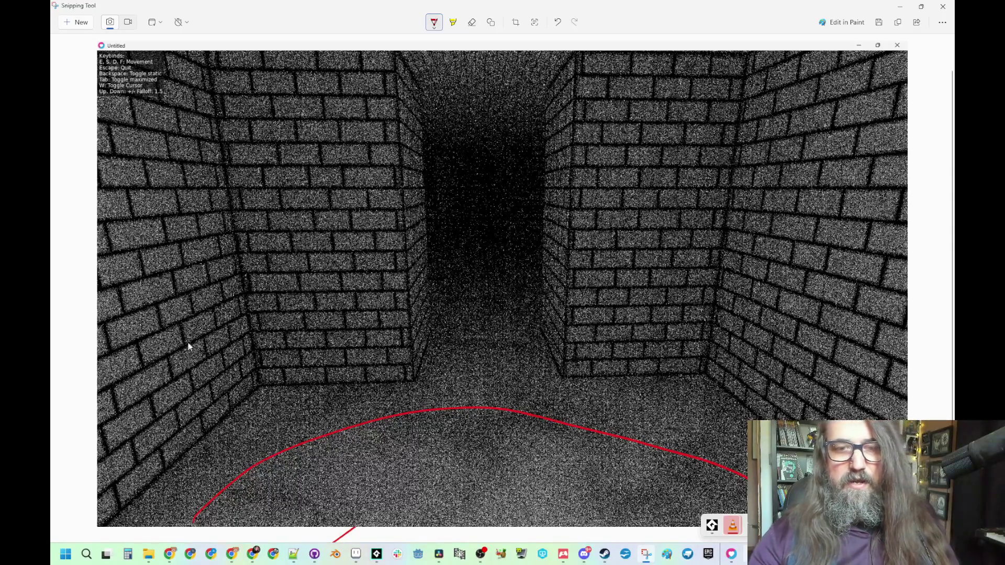
key(ctrl+z)
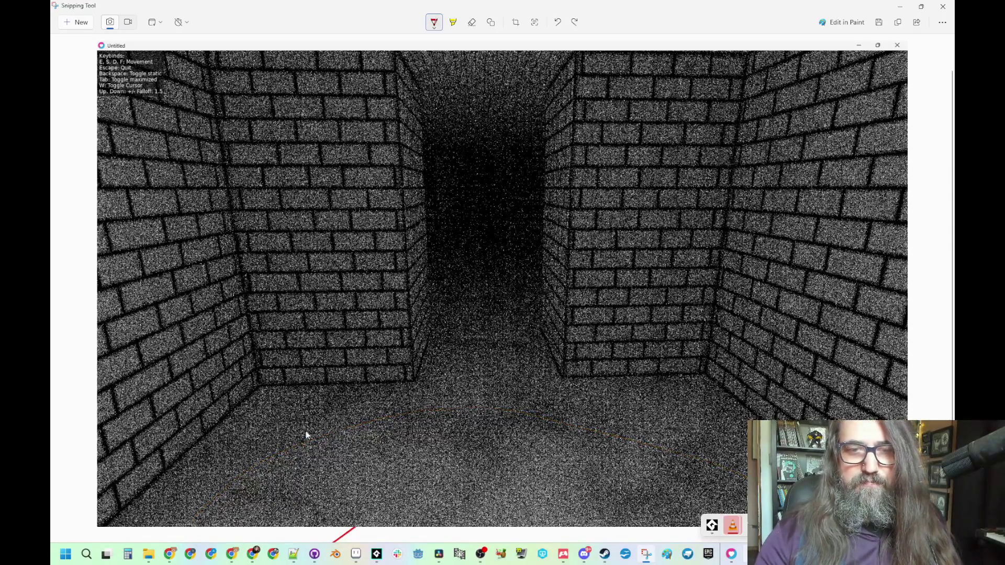
mouse_move(238, 189)
mouse_down()
mouse_move(293, 220)
mouse_move(241, 331)
mouse_up()
drag(735, 208, 673, 365)
key(ctrl+z)
key(ctrl+z)
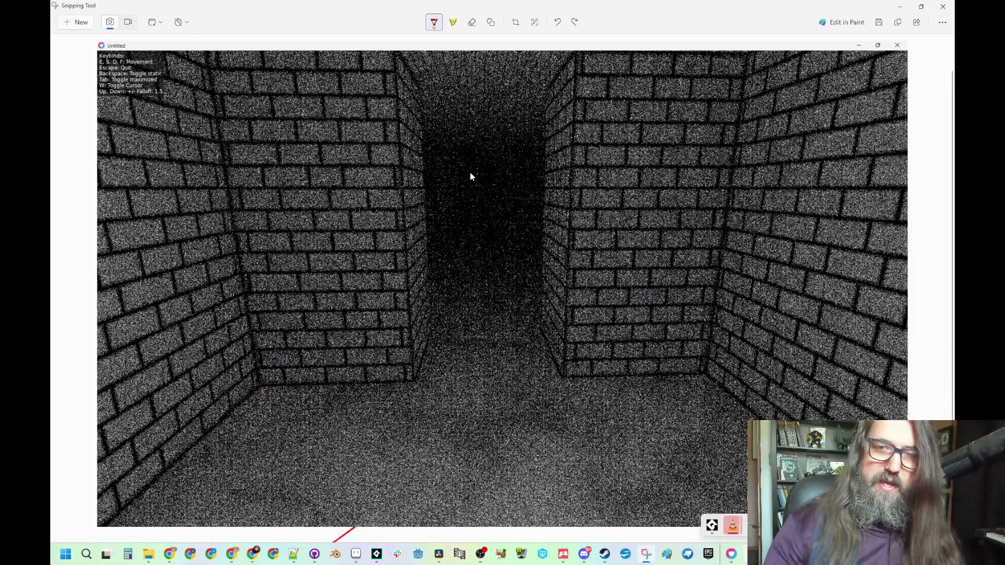
Circle the corridor's dark end, add a floor ellipse, and minimize Snipping Tool
mouse_move(490, 152)
mouse_down()
mouse_move(518, 171)
mouse_move(486, 297)
mouse_up()
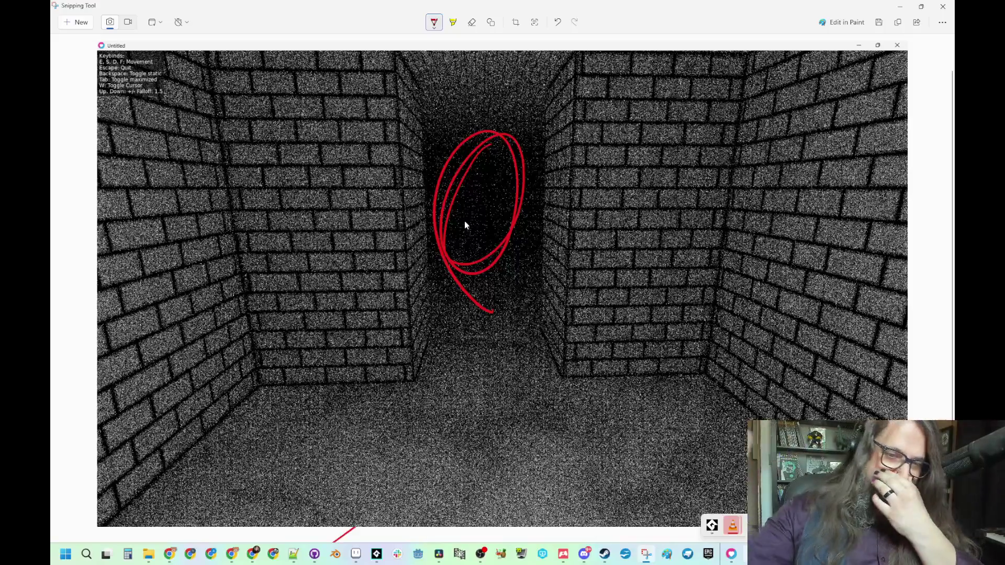
drag(487, 392, 523, 440)
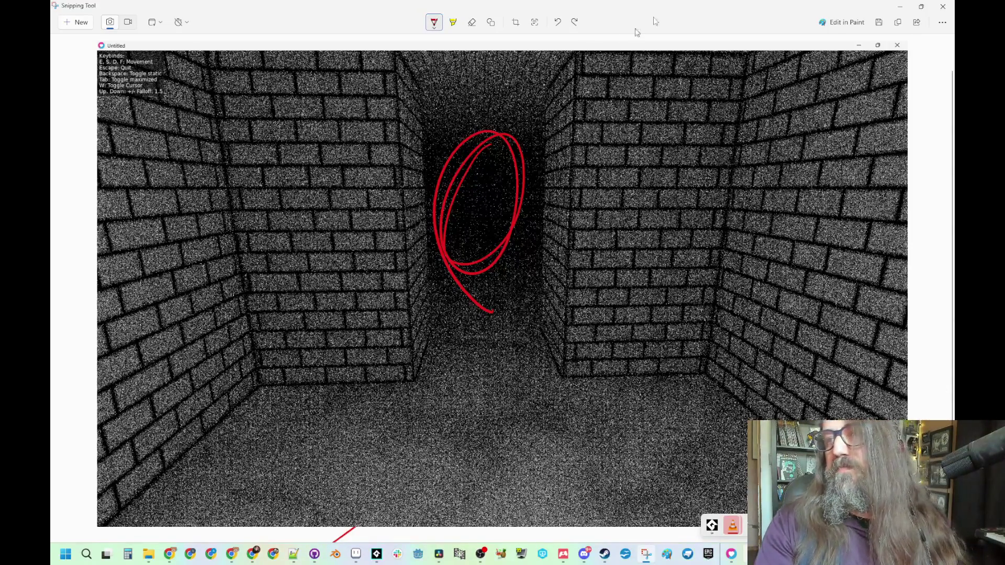
click(902, 5)
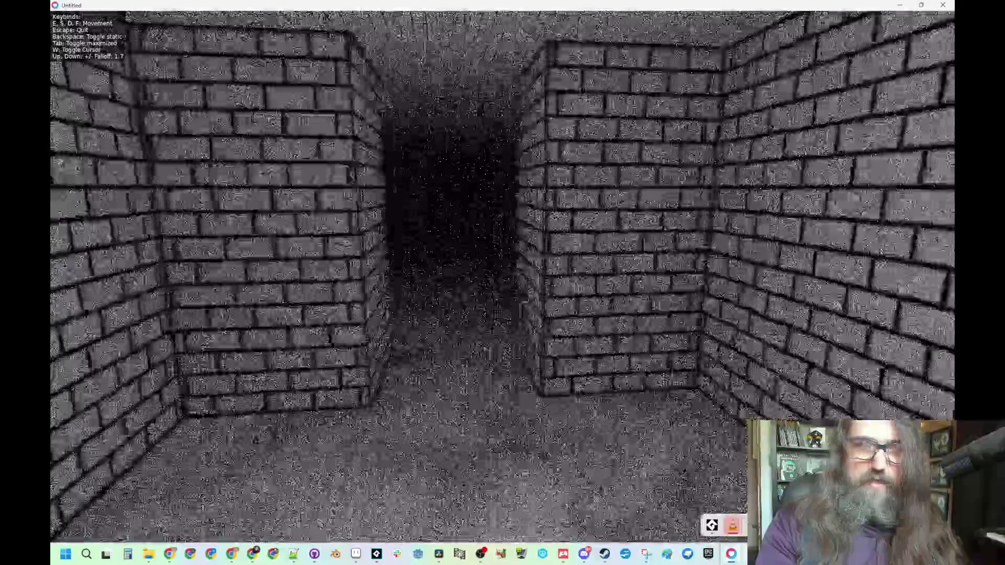
Turn off the static, raise falloff to 3.4, lower it to 1.4, and tilt the view down
key(BackSpace)
key(Up)
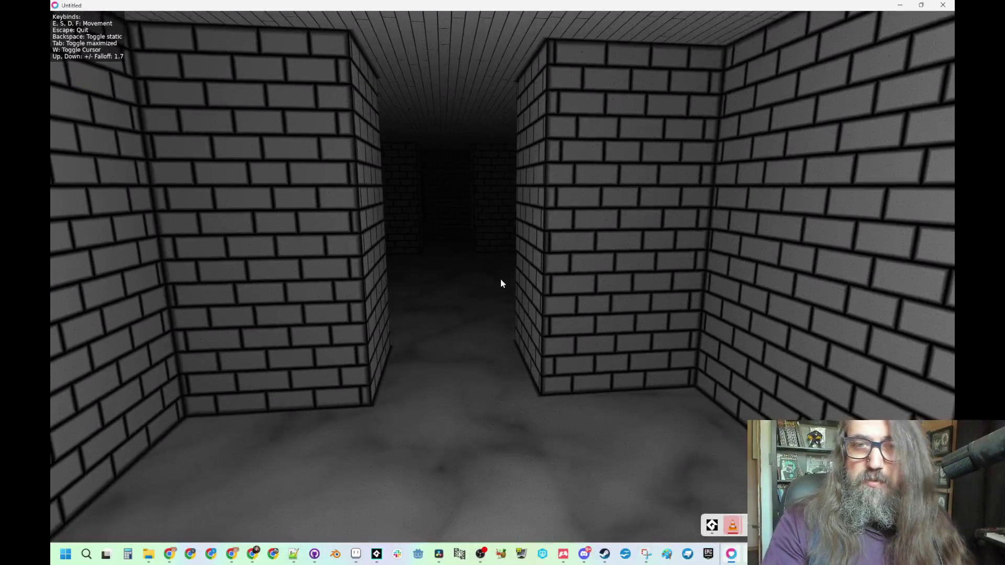
key(Up)
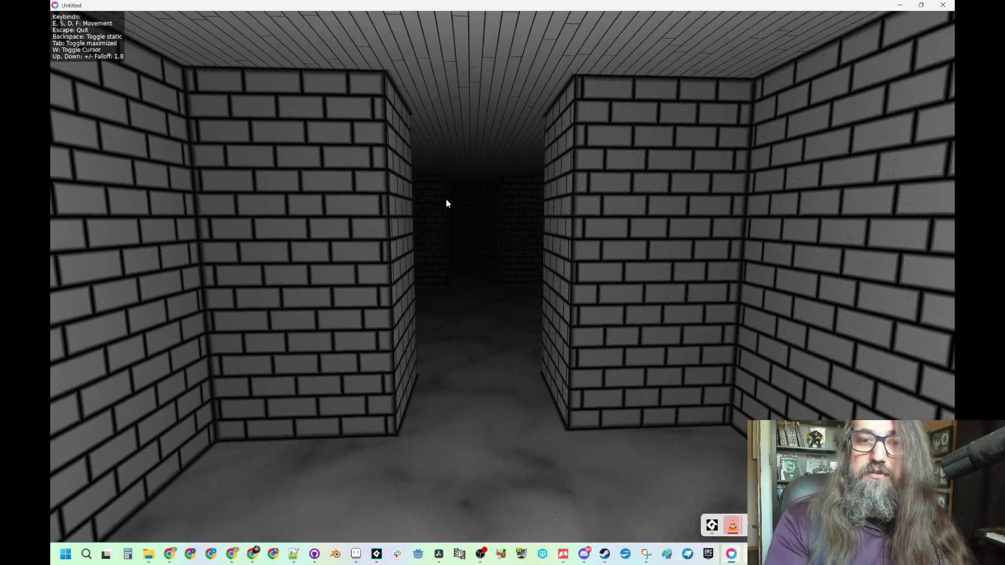
key(Up)
key(Up)
key(Up)
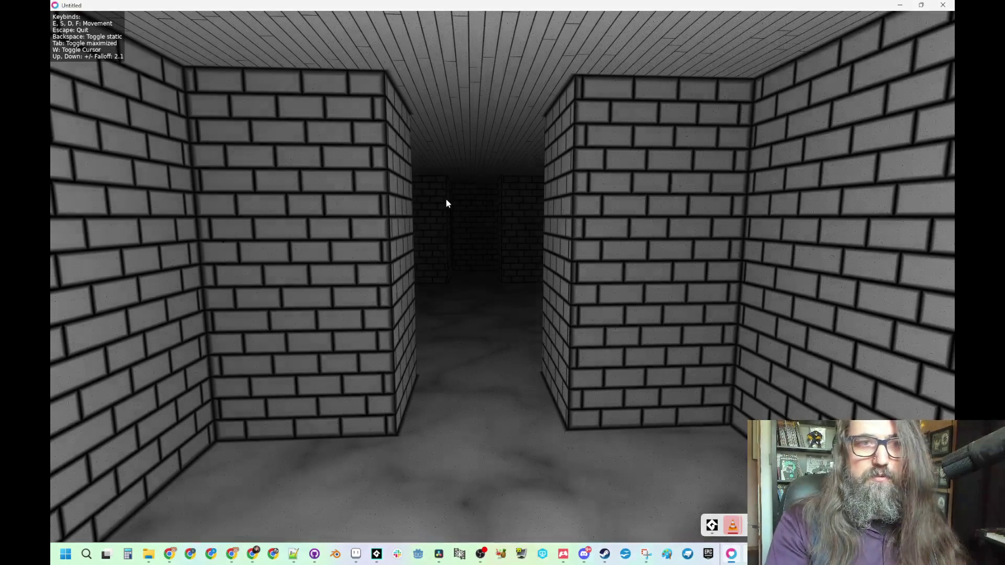
key(Up)
key(Up)
key(Up)
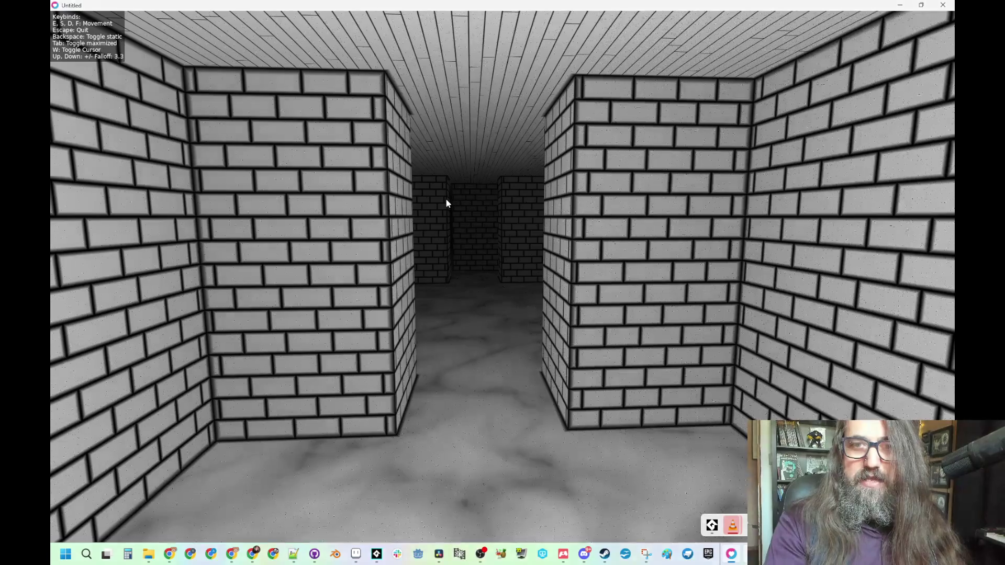
key(Down)
key(Down)
key(Down)
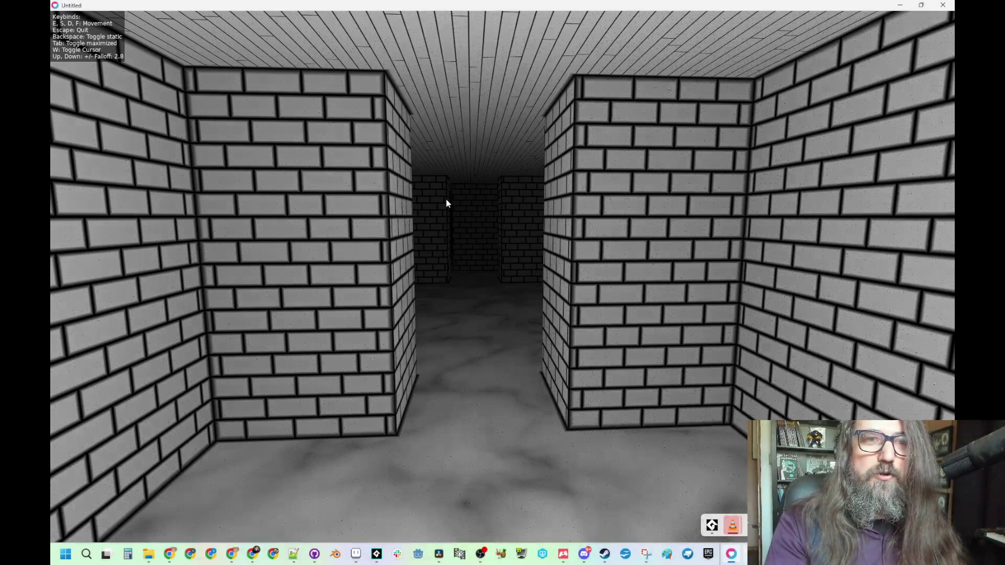
key(Down)
key(Down)
key(Down)
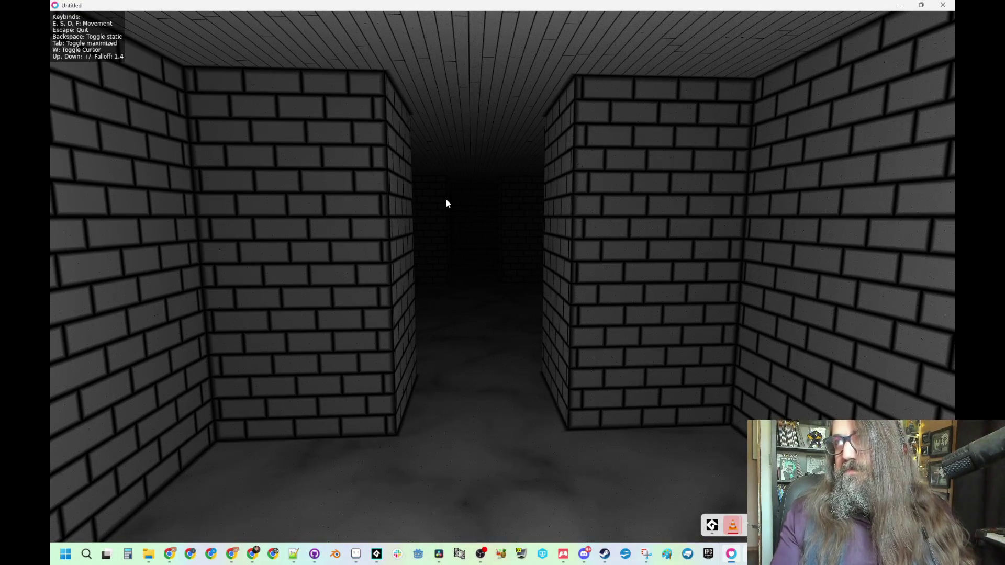
mouse_move(446, 203)
mouse_down()
mouse_move(437, 262)
mouse_move(452, 307)
mouse_up()
Walk down the lit brick corridors through the junctions to the pillar corner
key(w)
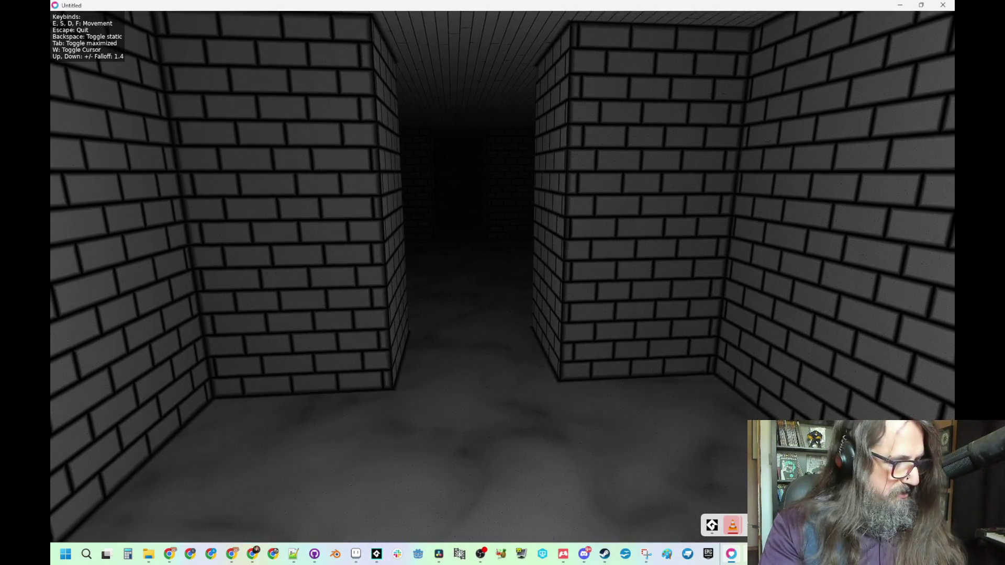
key(e)
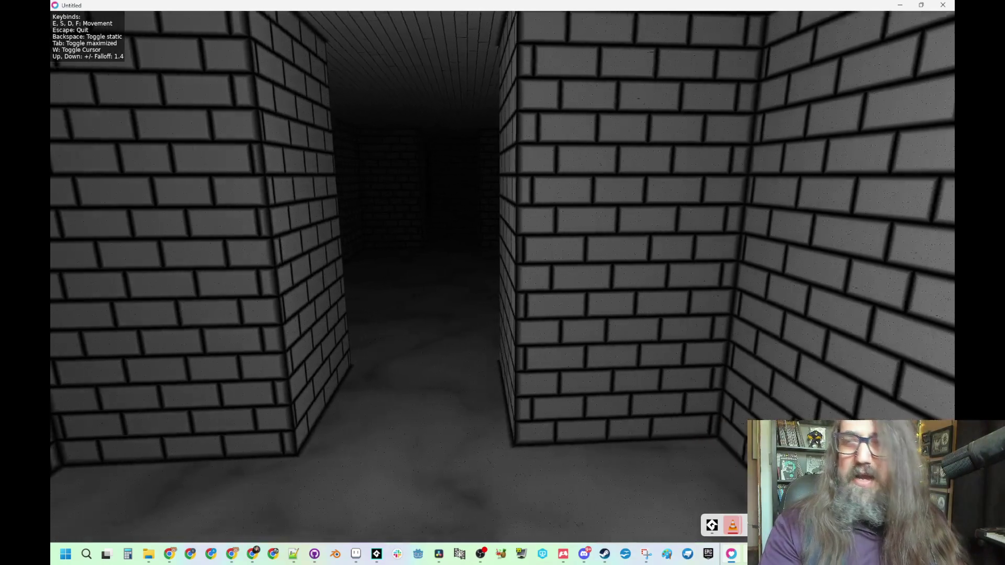
key(e)
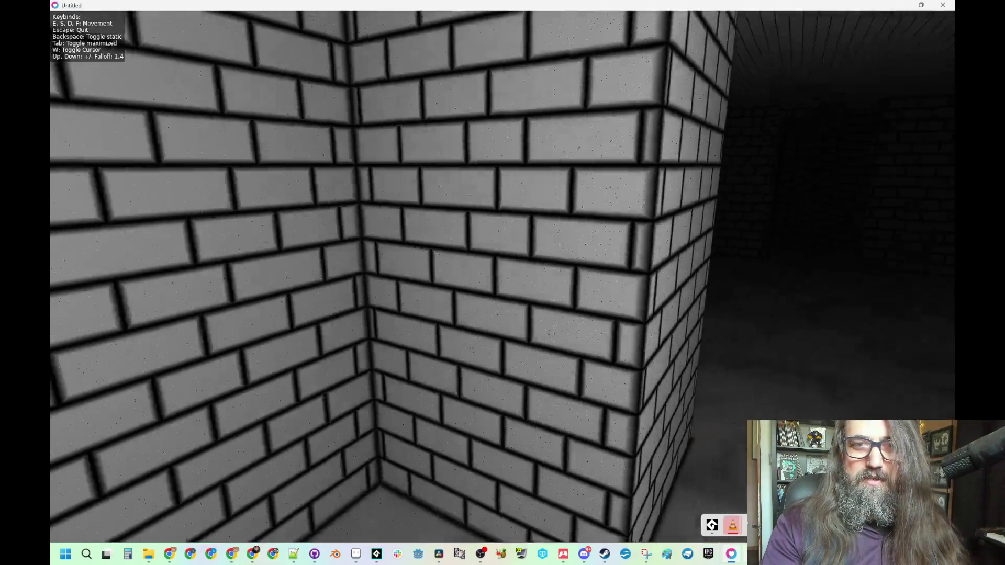
key(e)
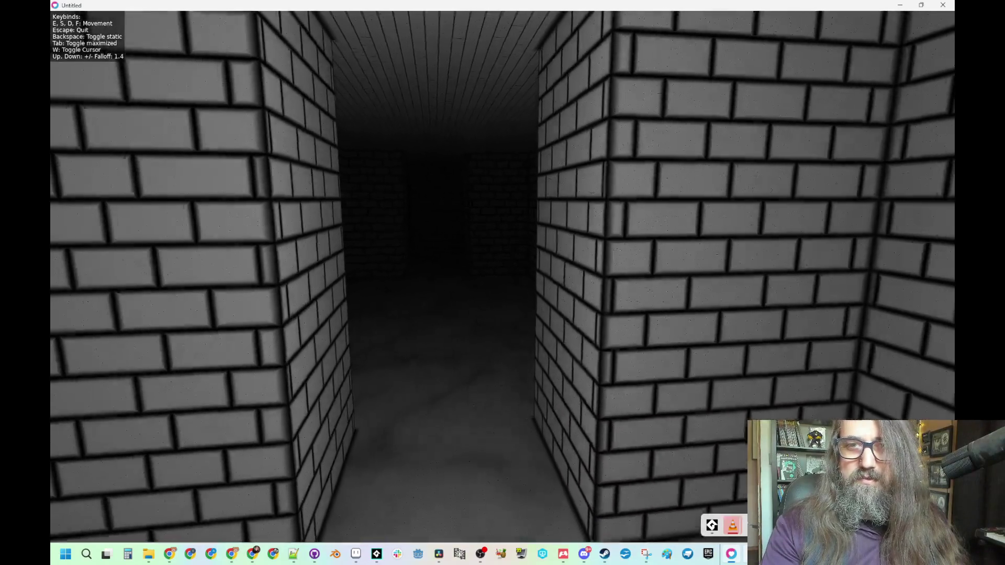
key(e)
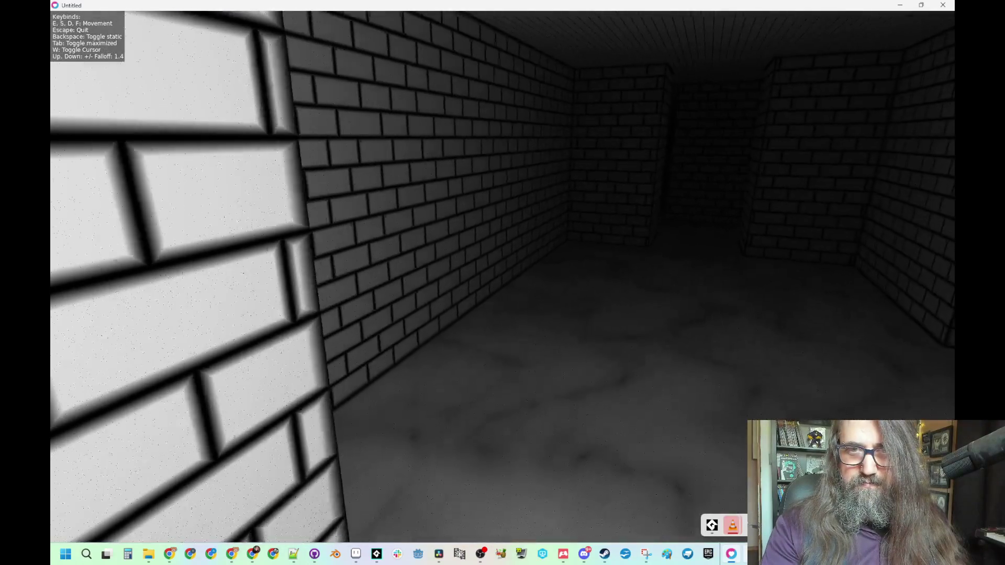
key(e)
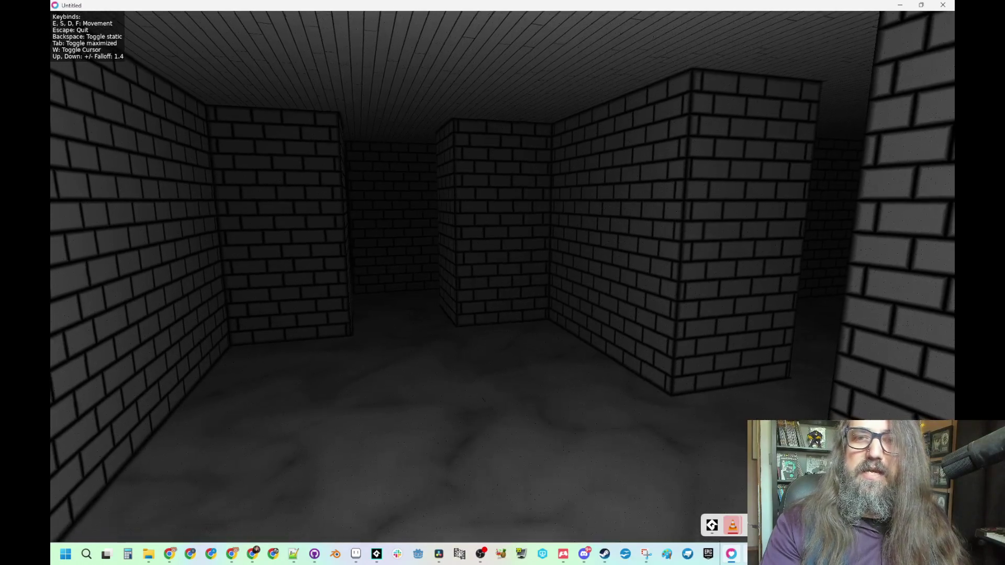
key(e)
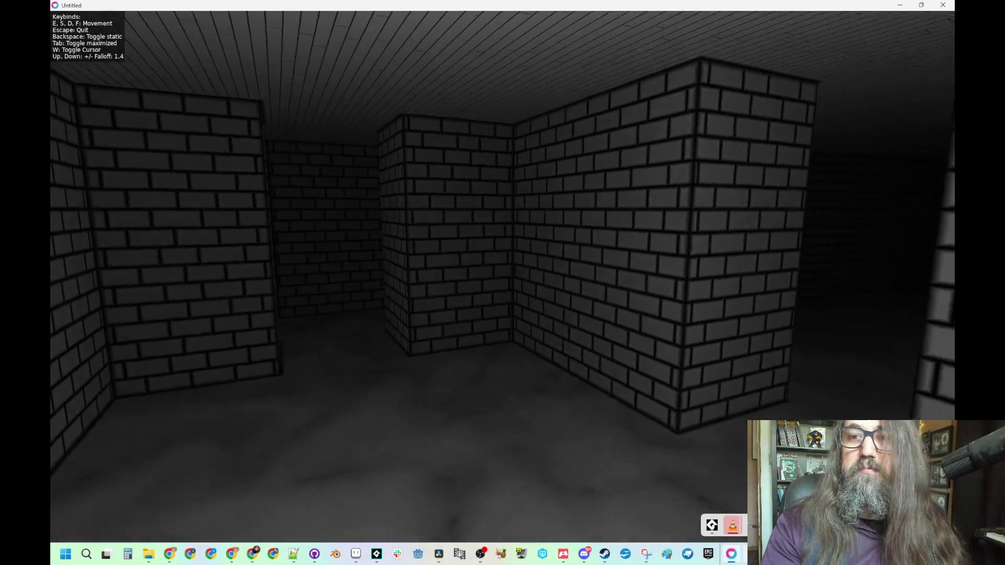
key(e)
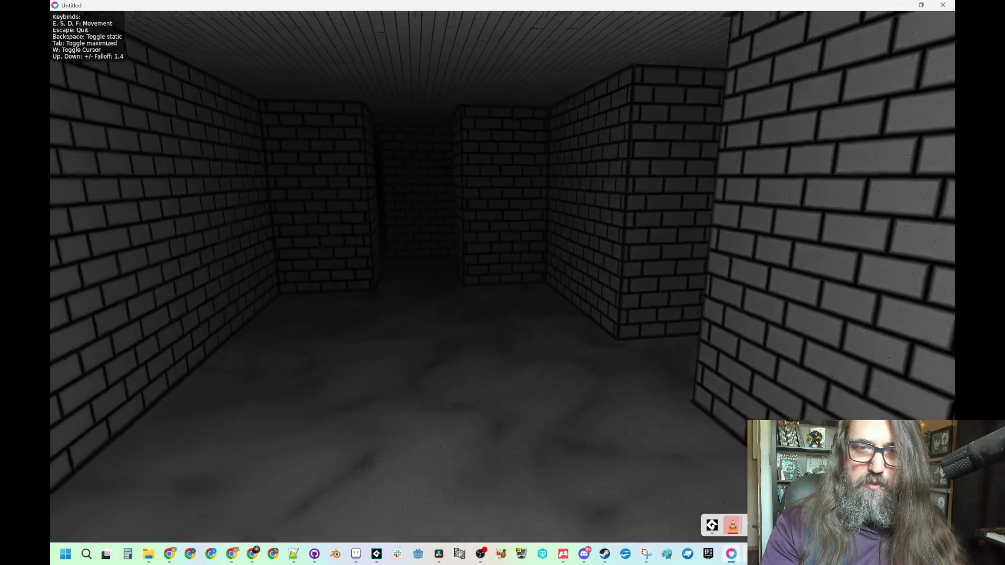
key(e)
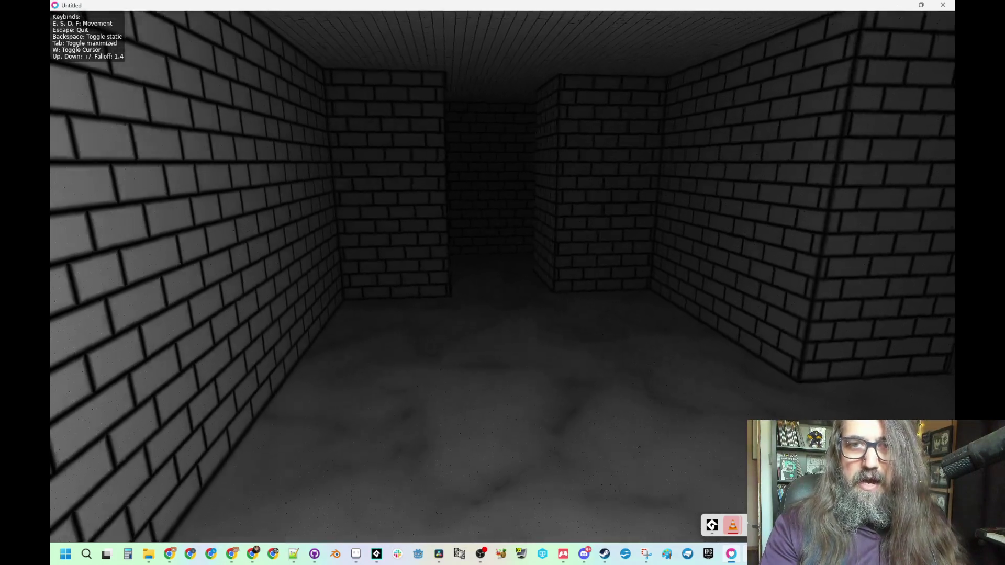
key(e)
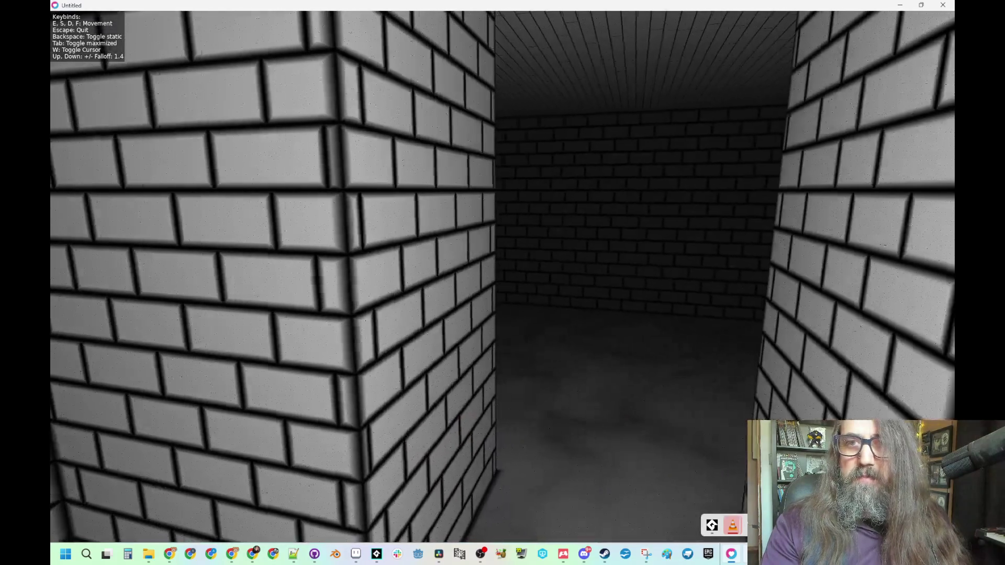
key(e)
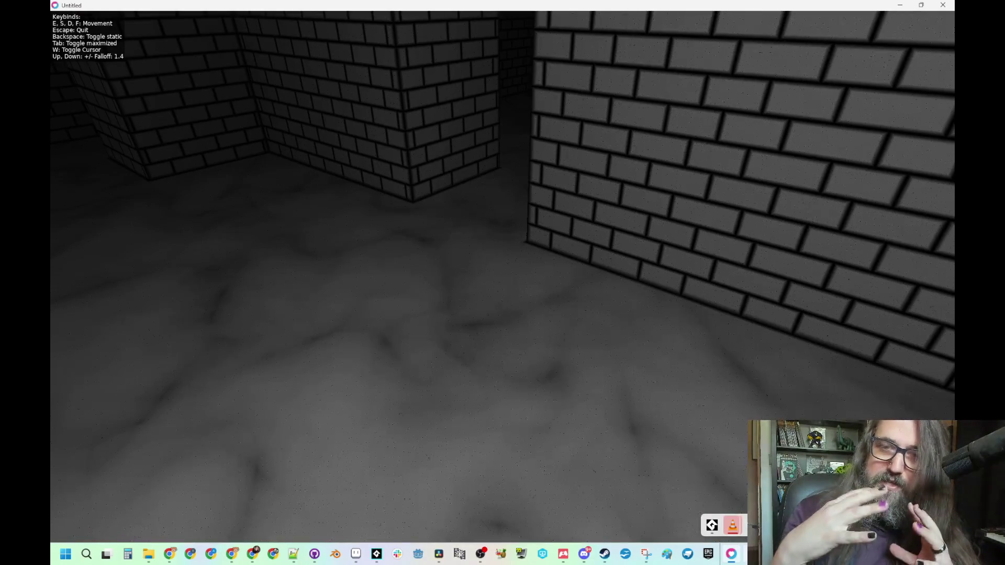
key(w)
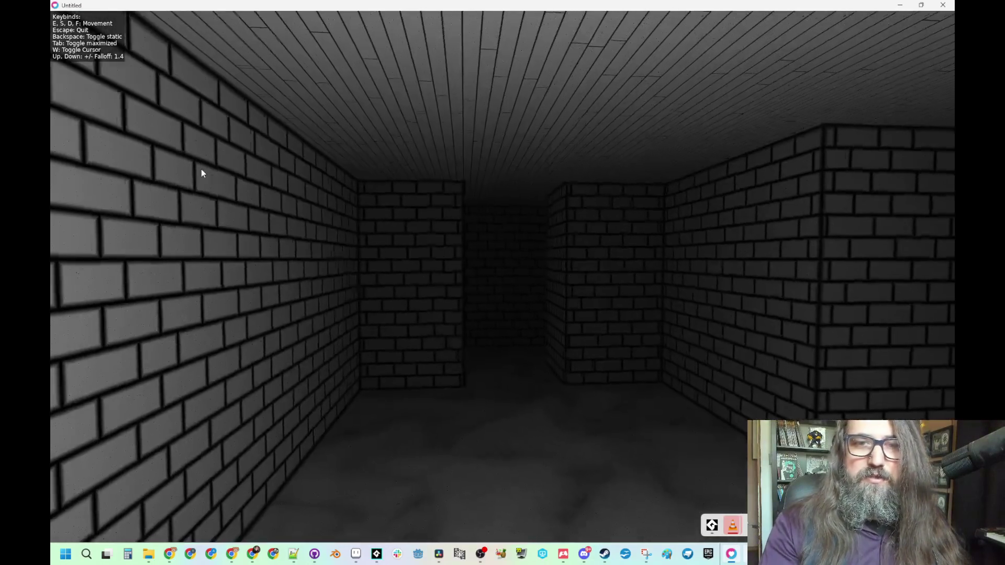
key(e)
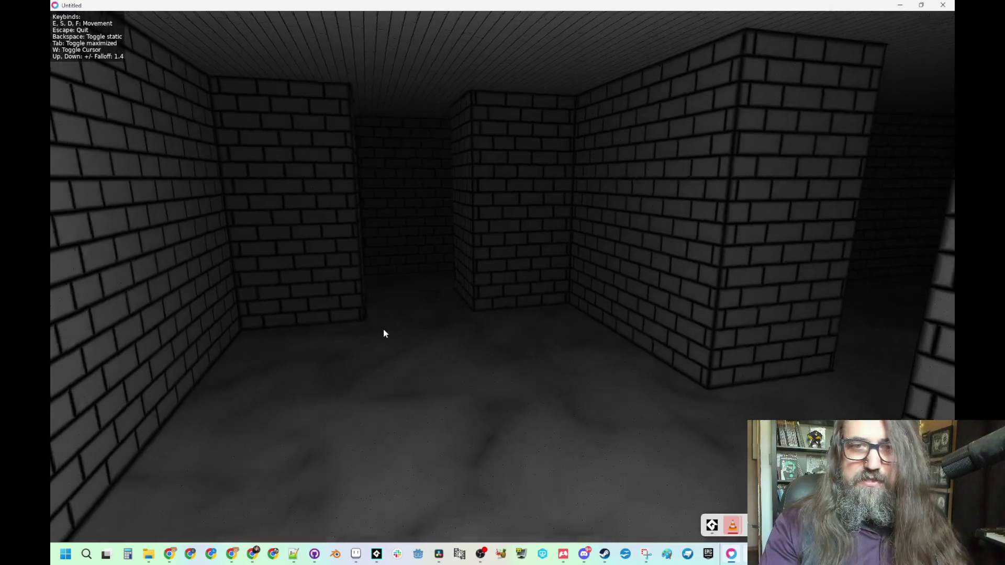
key(e)
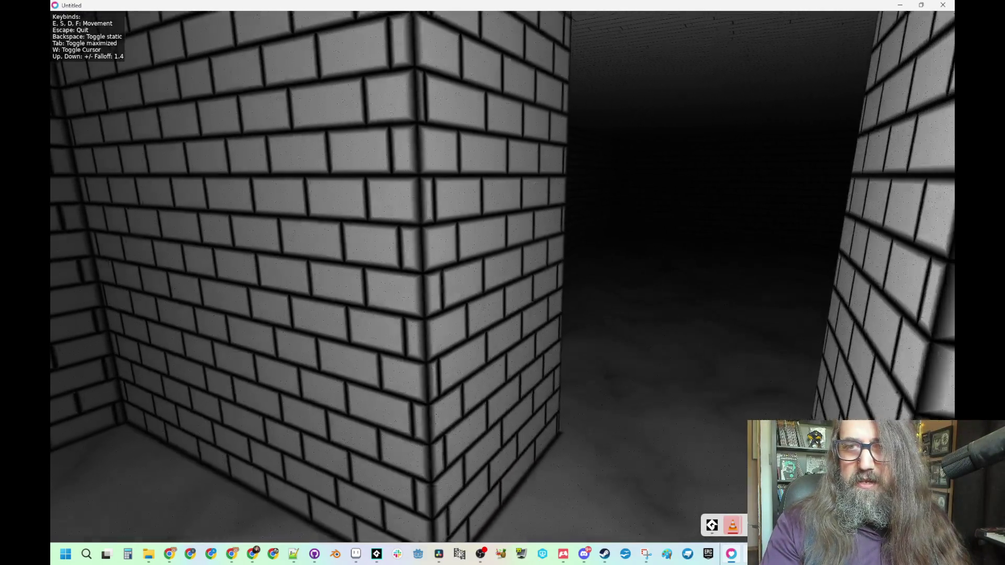
key(e)
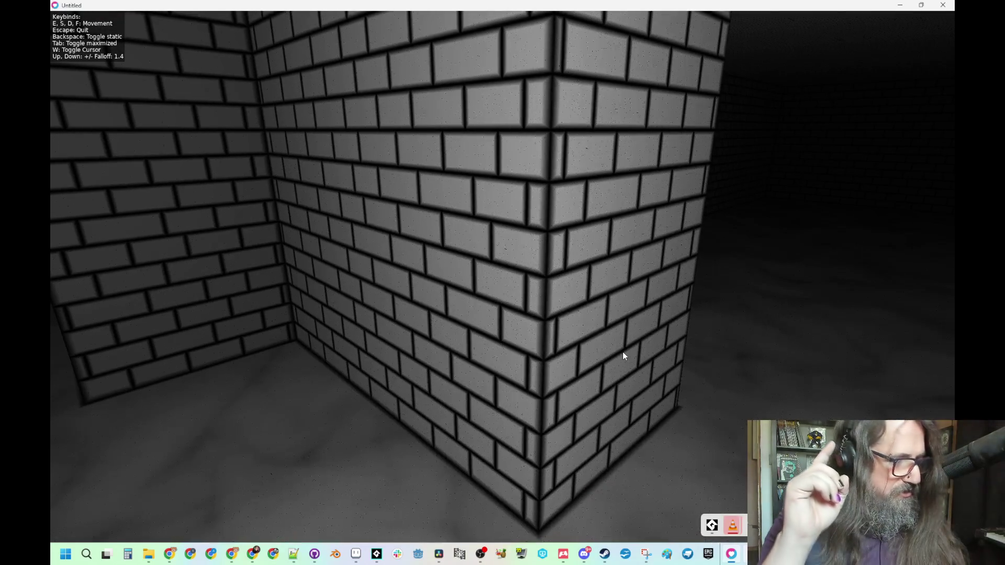
Toggle the window out of and back into maximized, then walk past the pillar into the dark room
key(s)
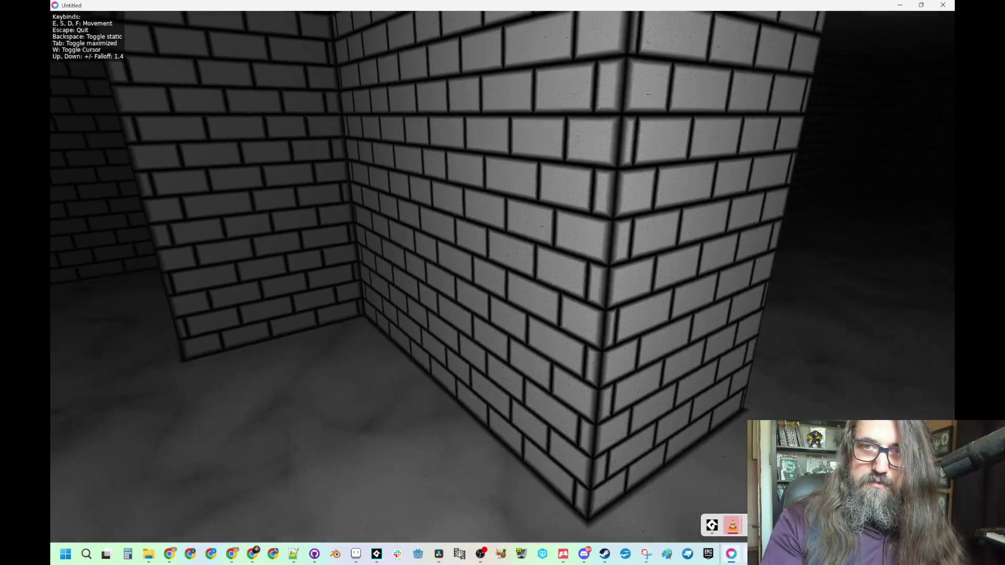
key(Tab)
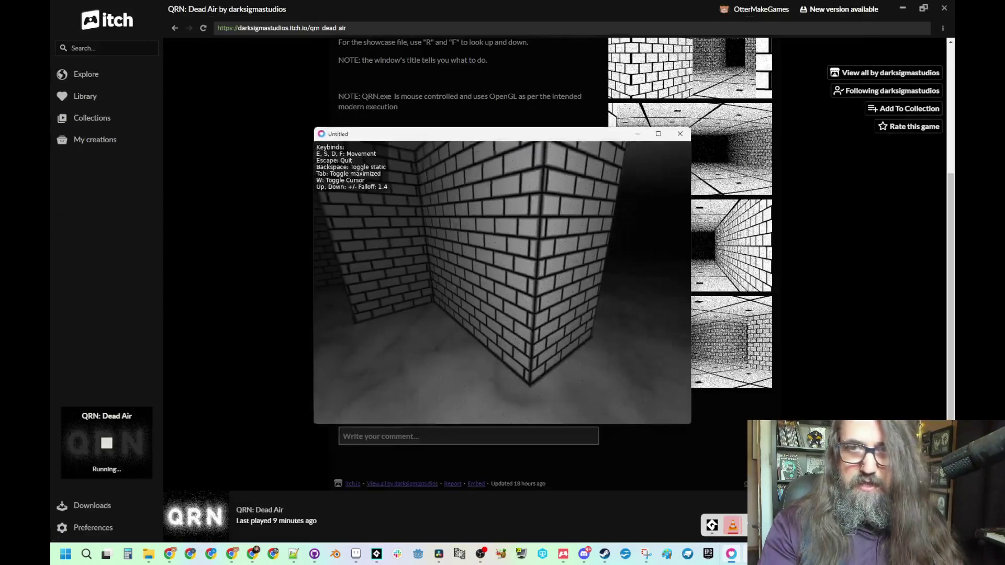
key(Tab)
key(s)
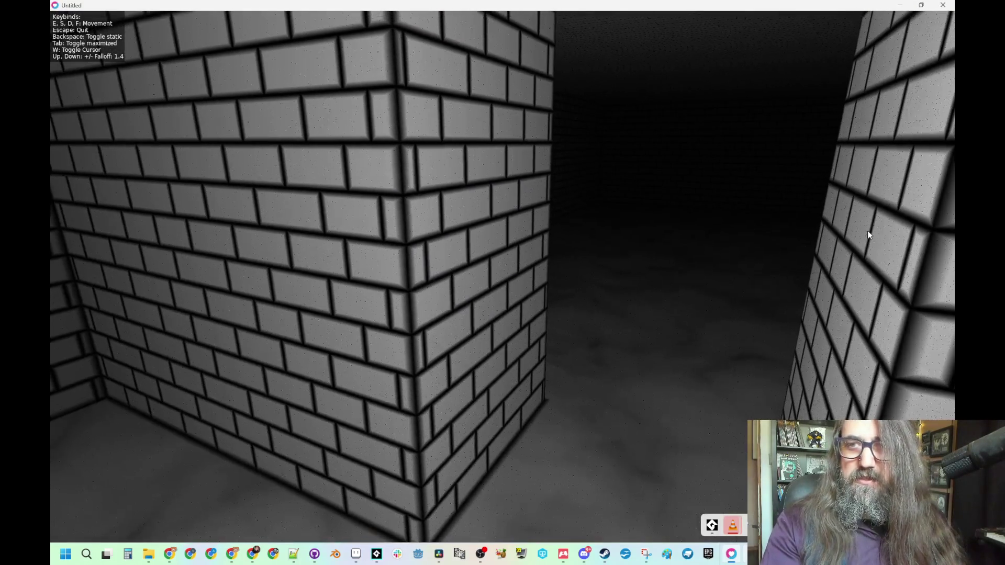
key(s)
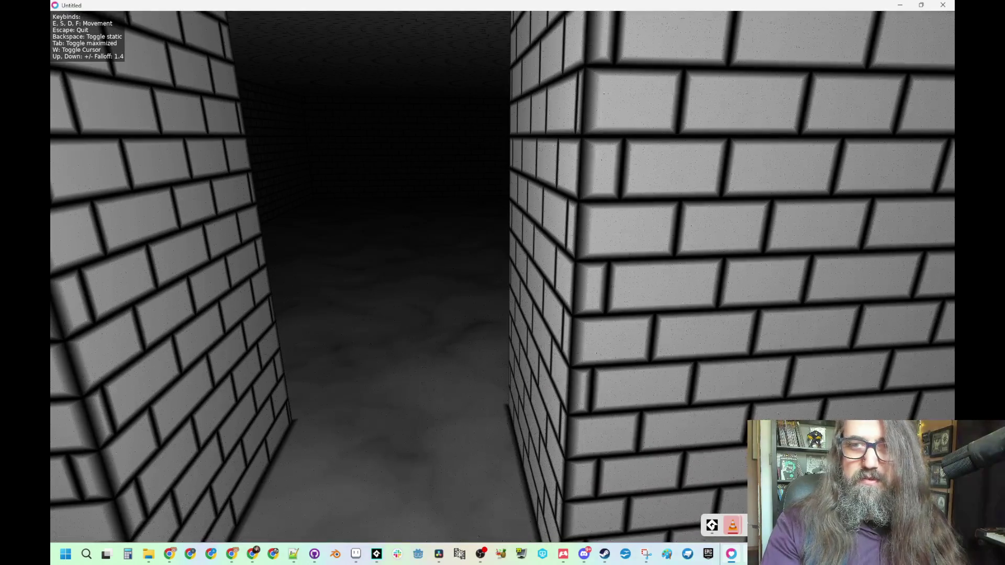
key(f)
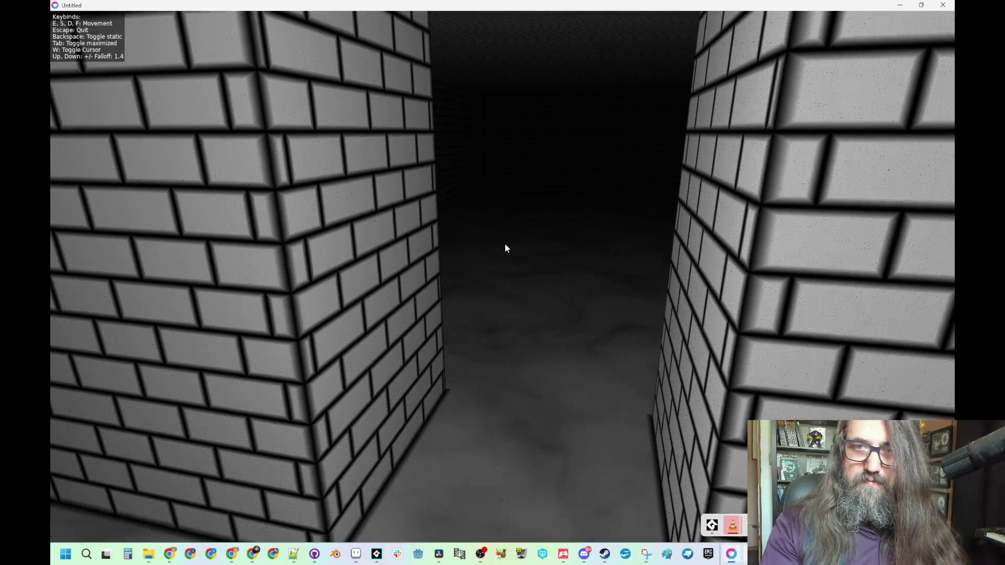
key(e)
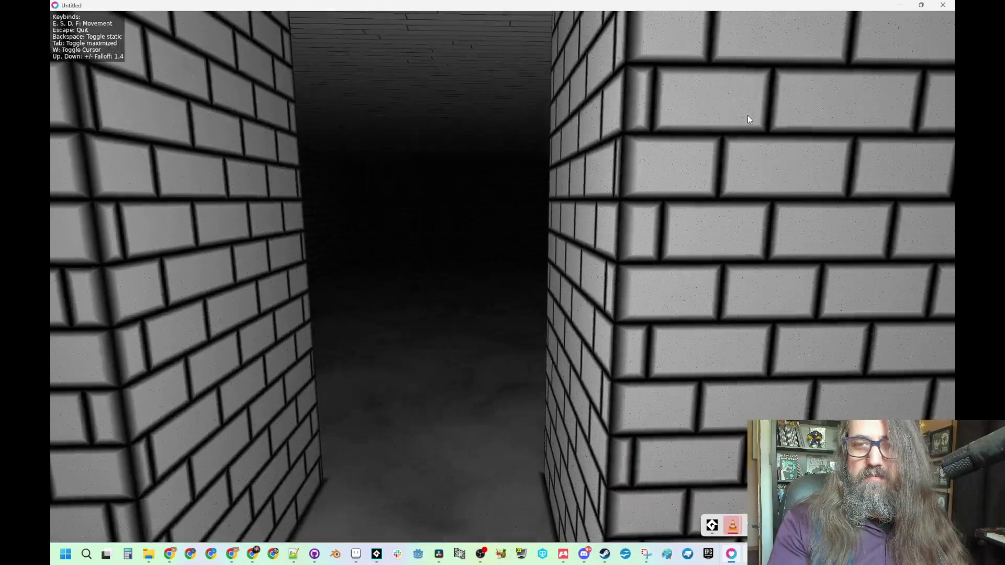
key(s)
key(e)
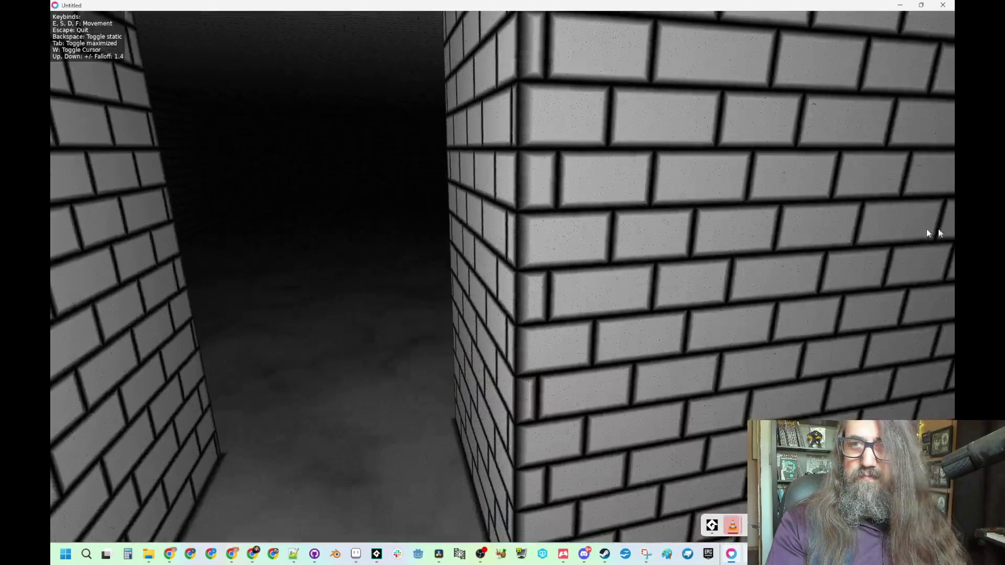
key(e)
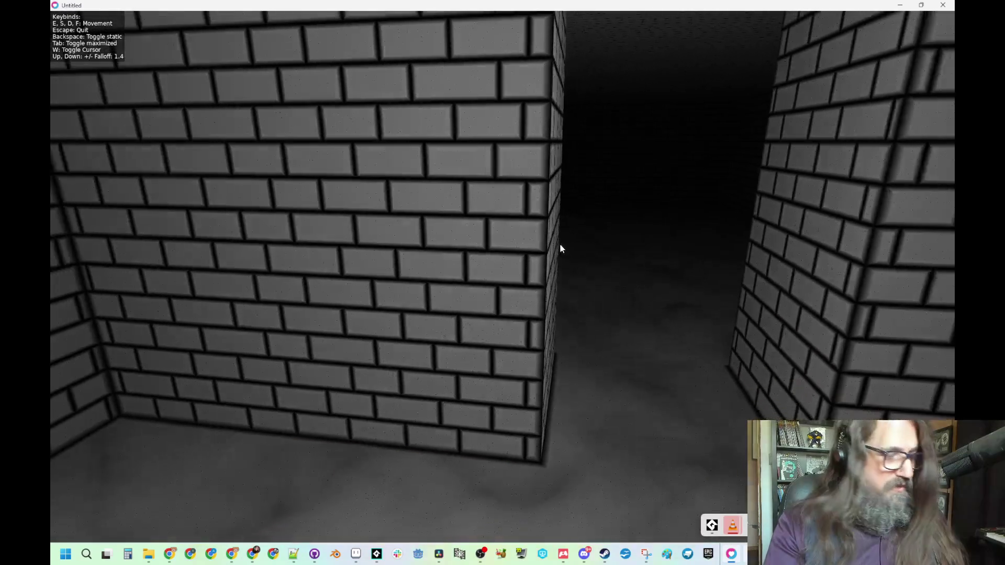
key(e)
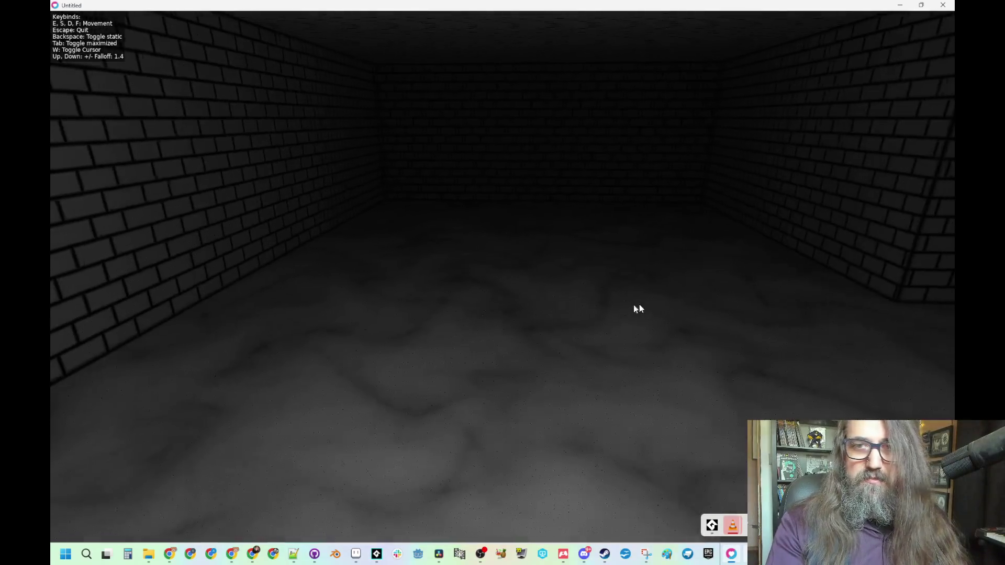
Look across the dark room, step into the bright side corridor, then head for the pillared corridor
key(e)
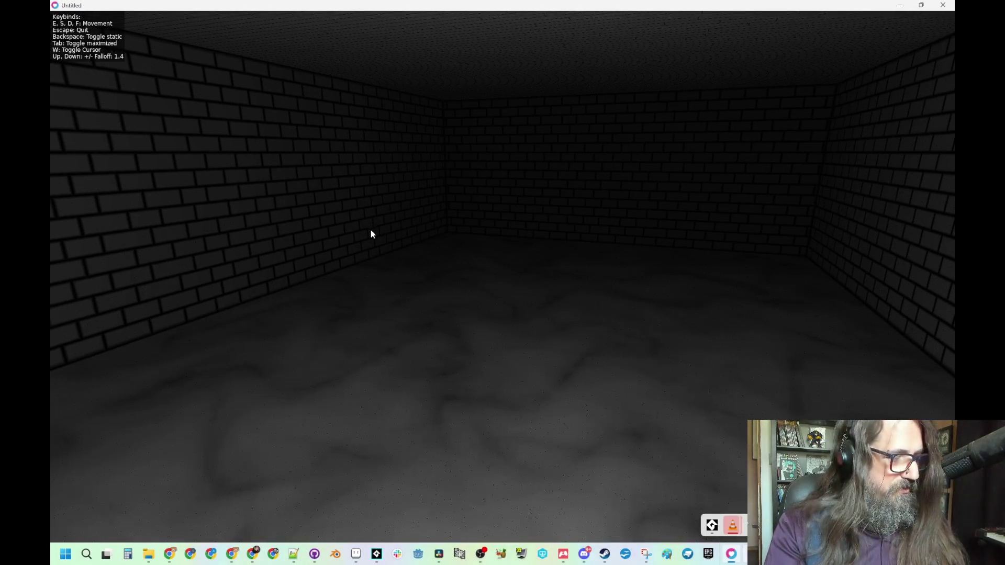
key(e)
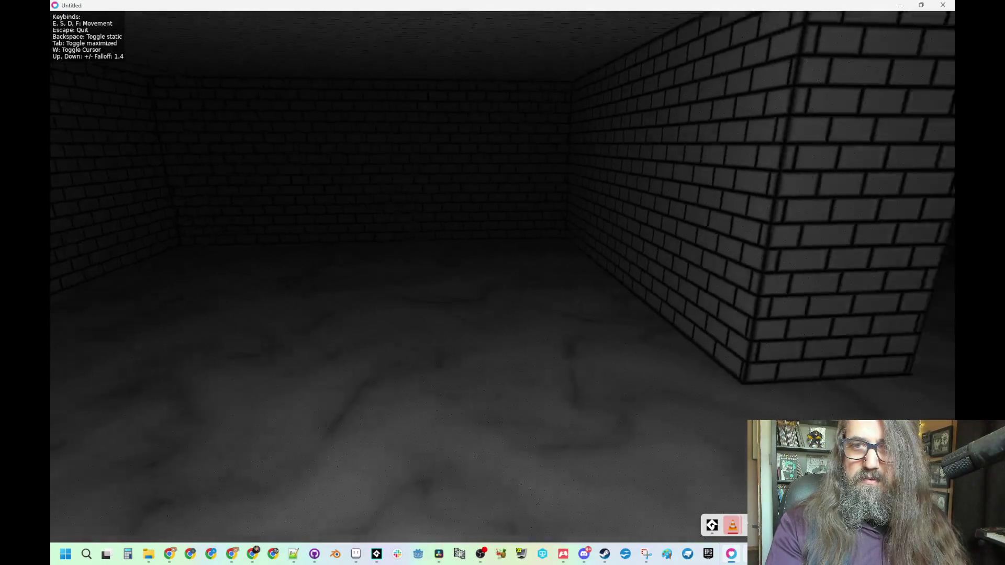
key(e)
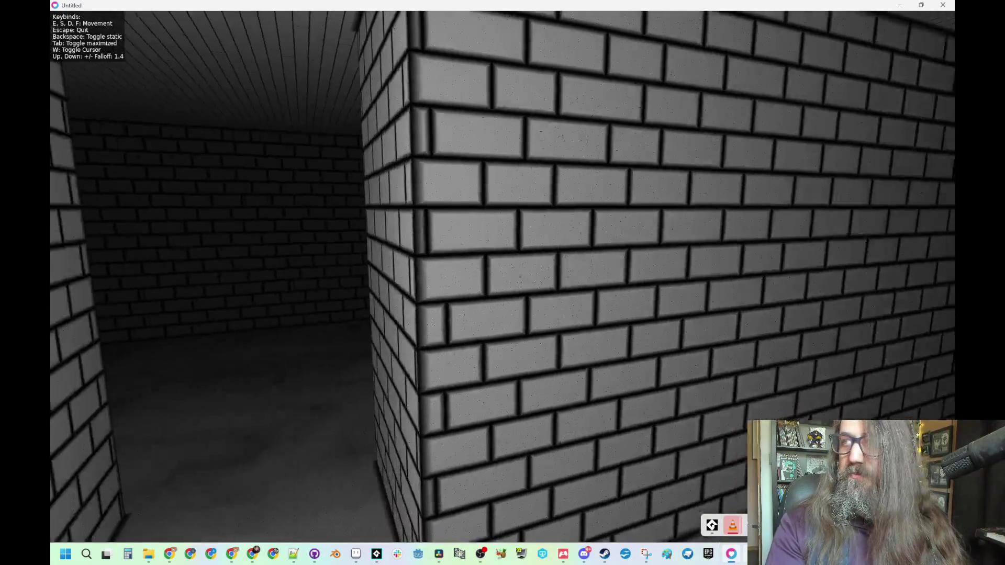
key(e)
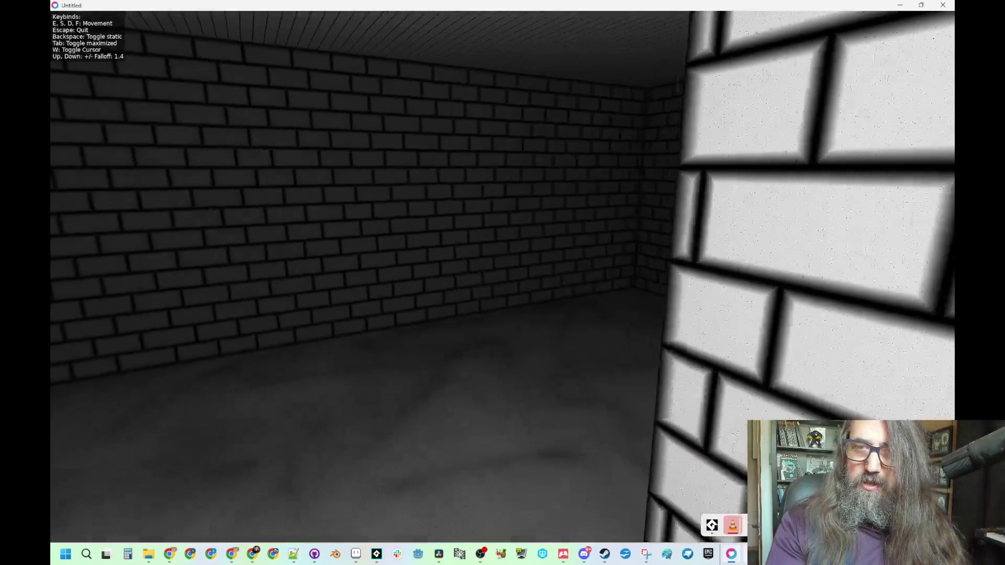
key(e)
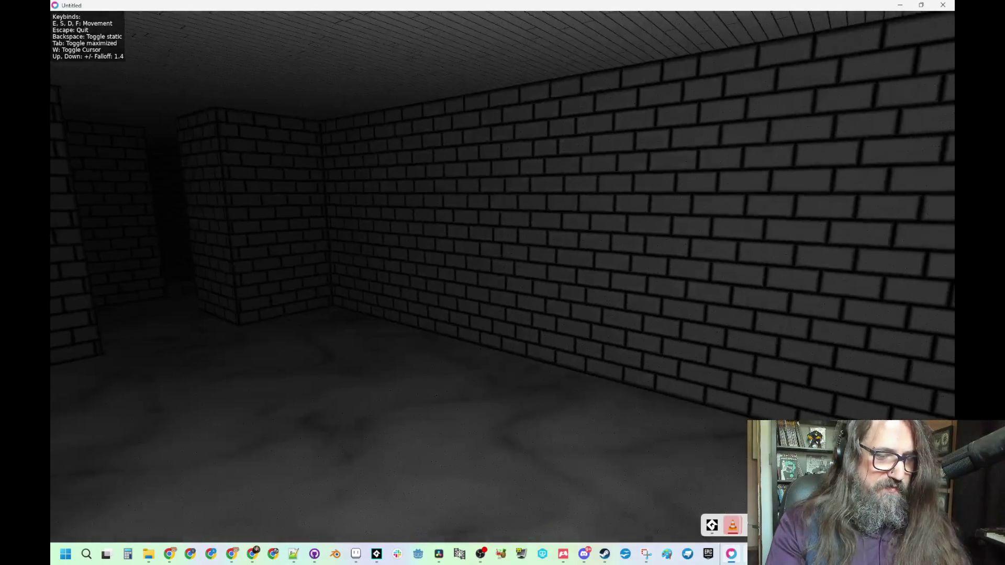
key(f)
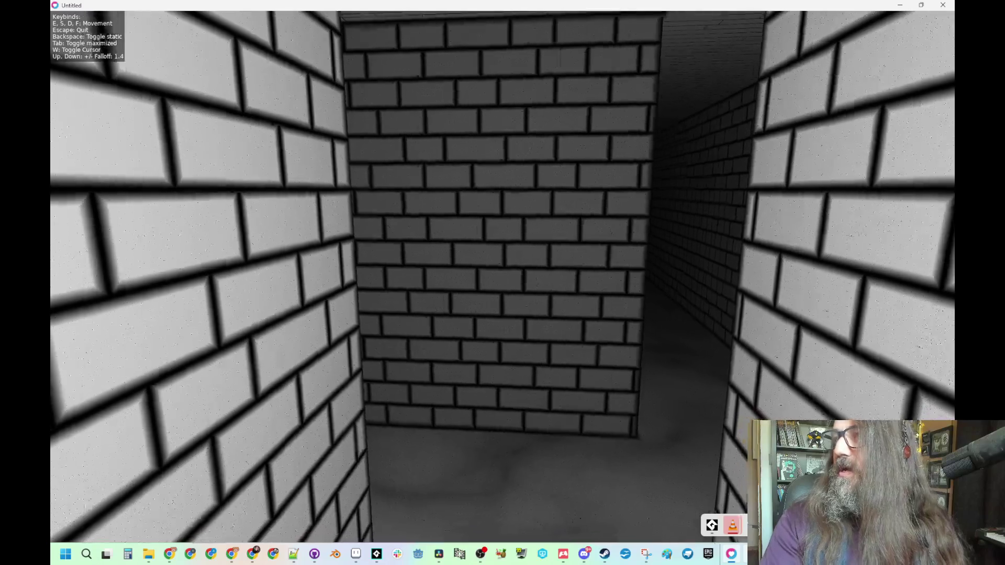
Look around the brick corner and swing past the pillar to face the long corridor
key(e)
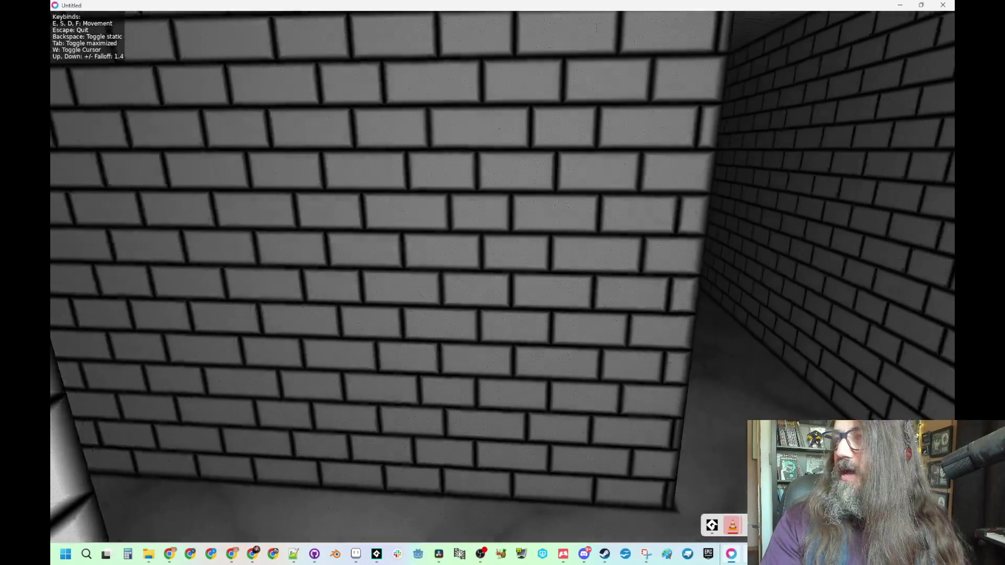
key(s)
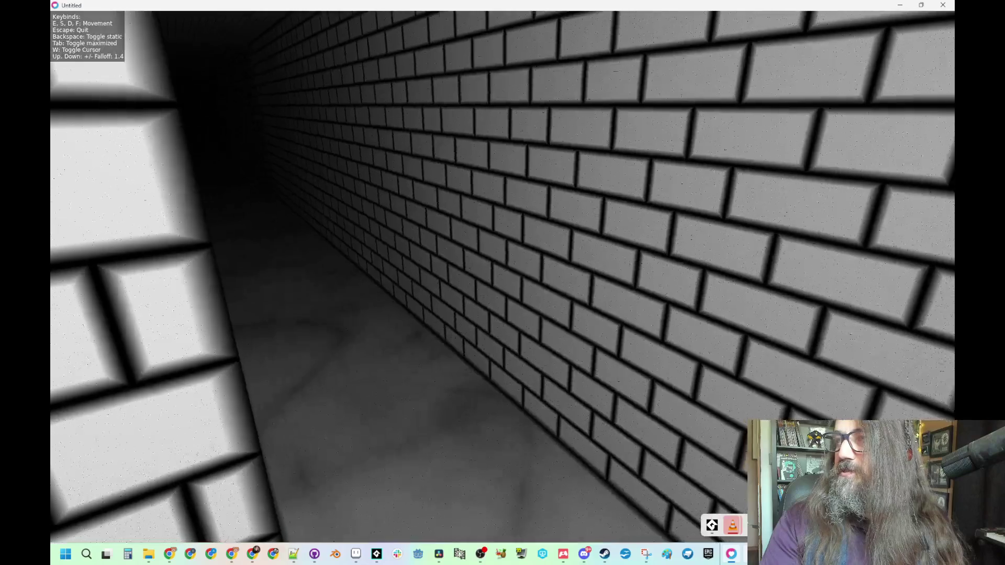
key(f)
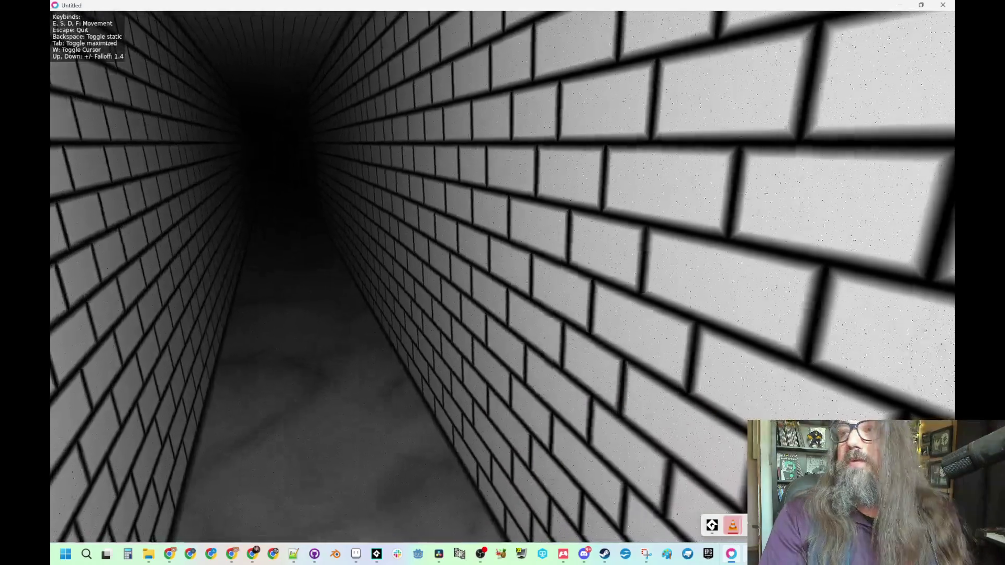
key(d)
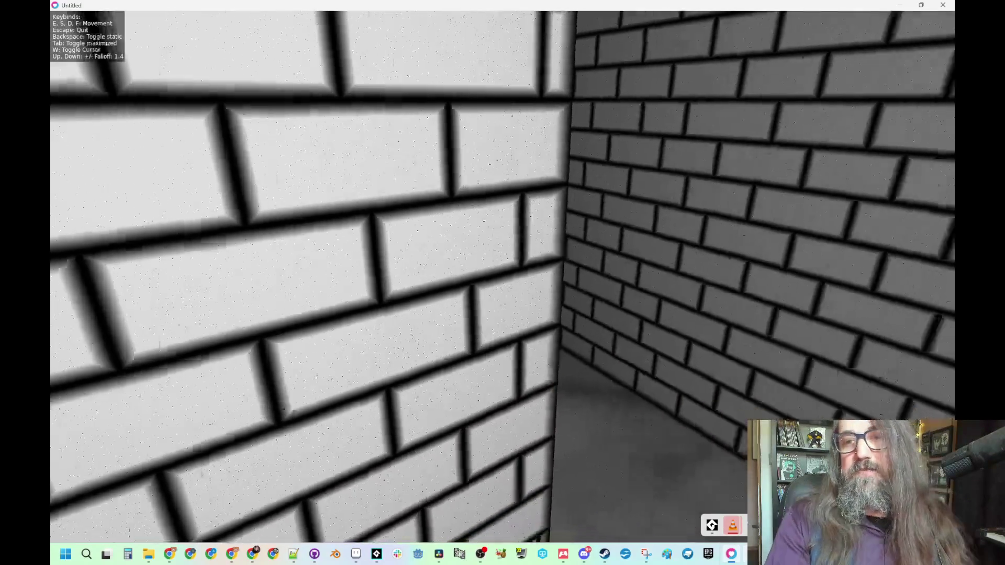
key(s)
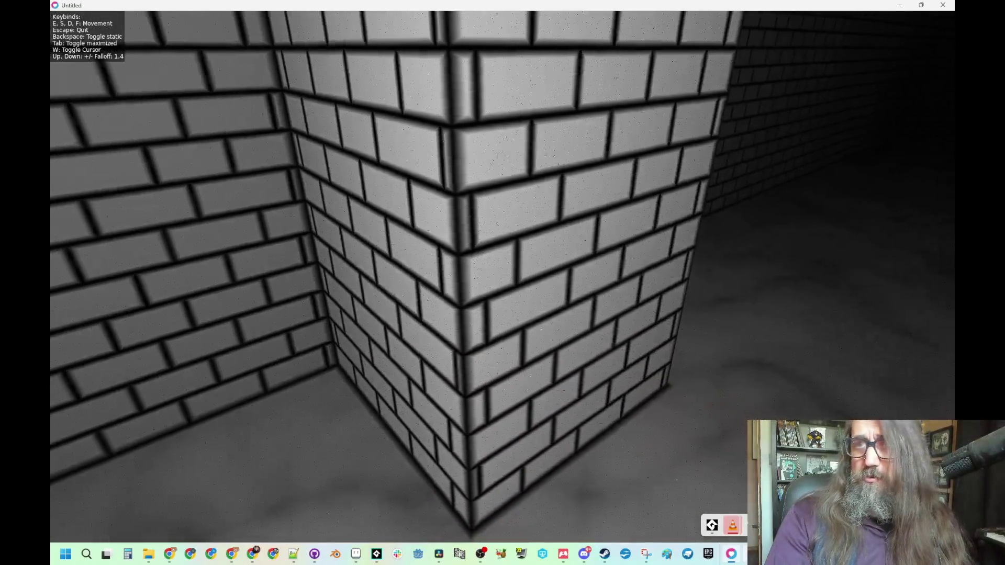
key(s)
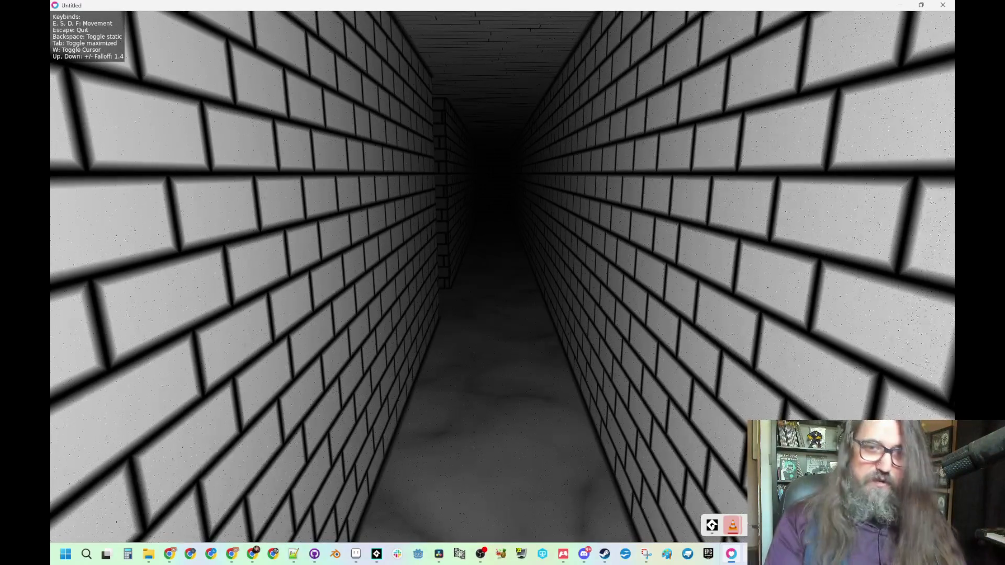
Walk down the corridors past the corner and turn left into the side passage
key(e)
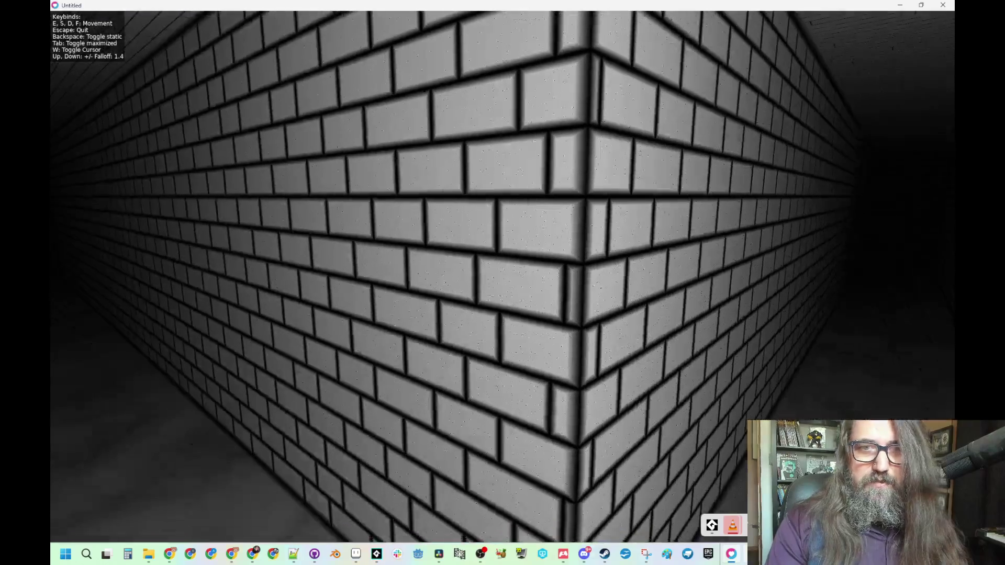
key(e)
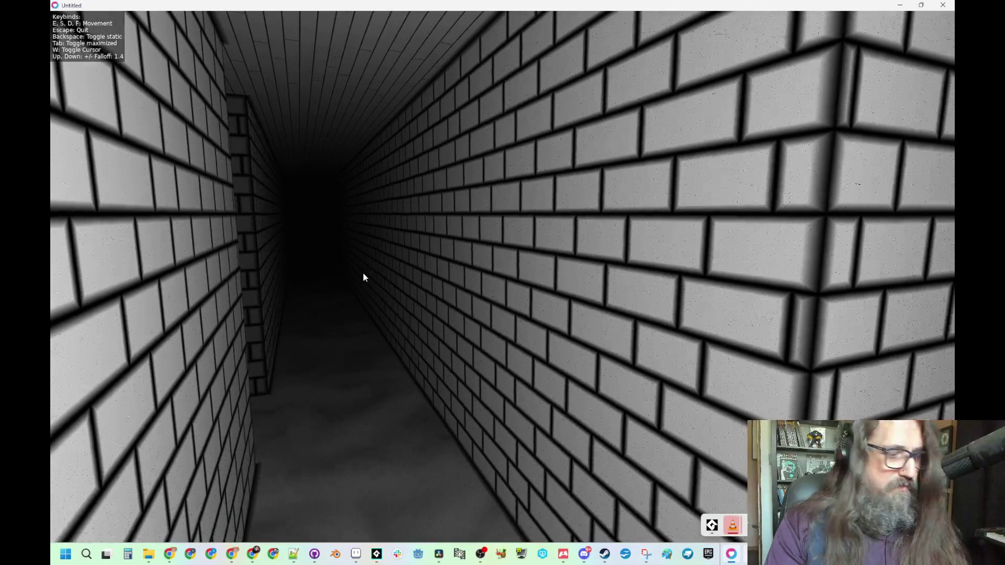
key(e)
key(e)
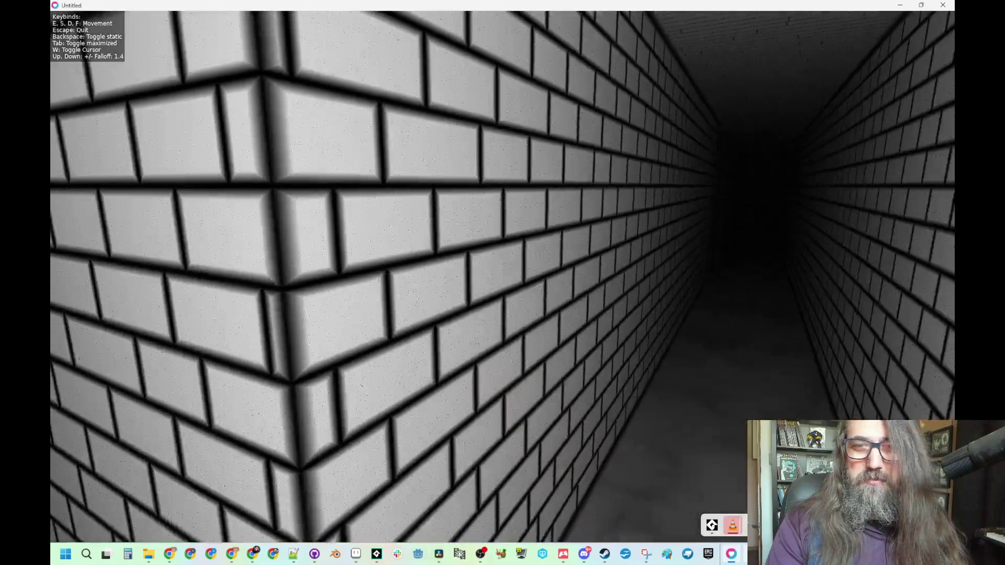
key(e)
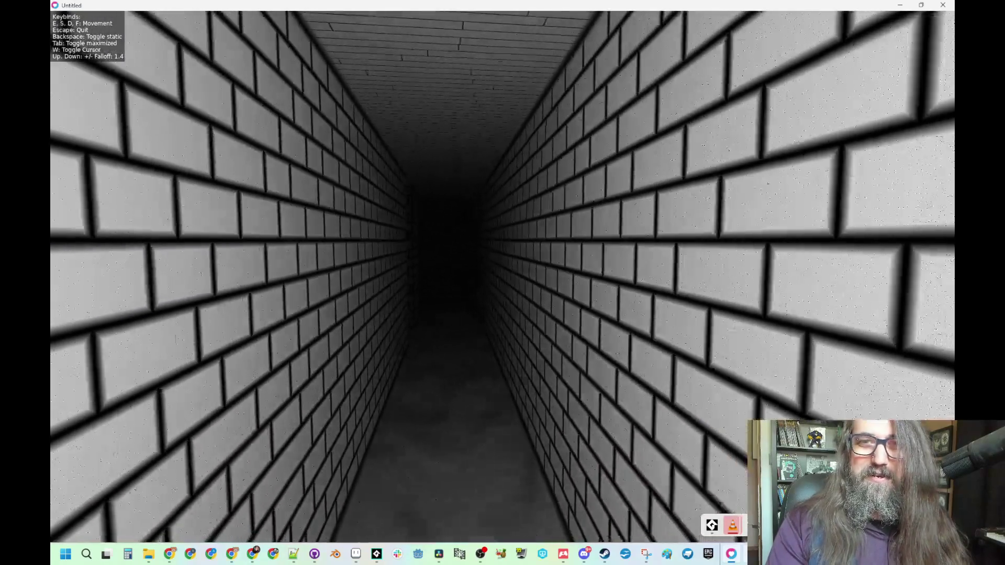
key(e)
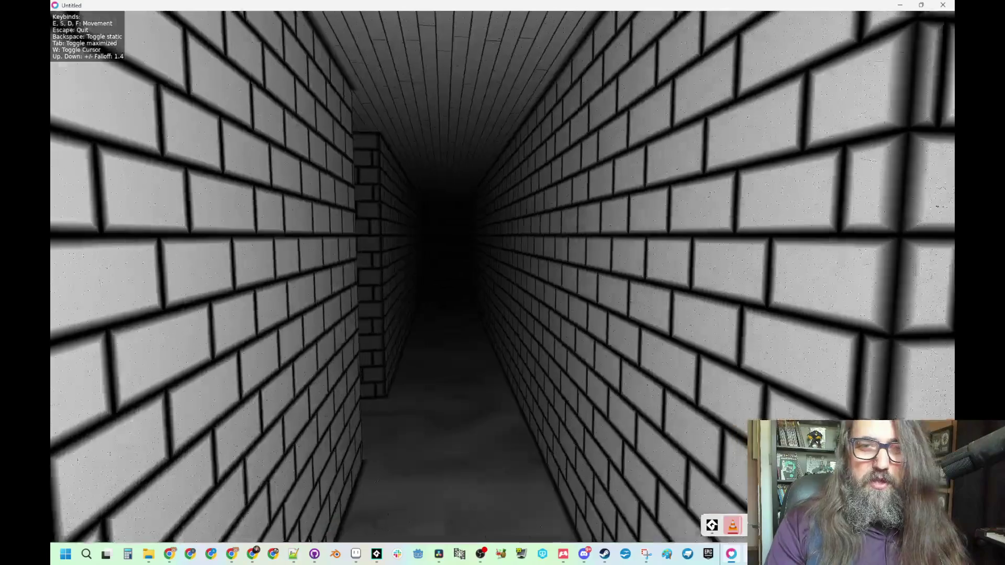
key(e)
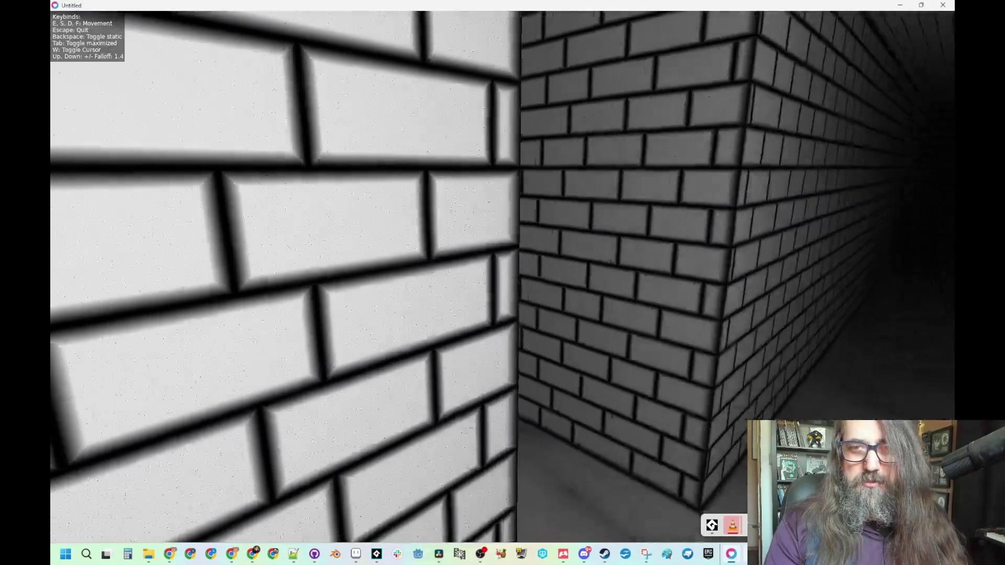
key(e)
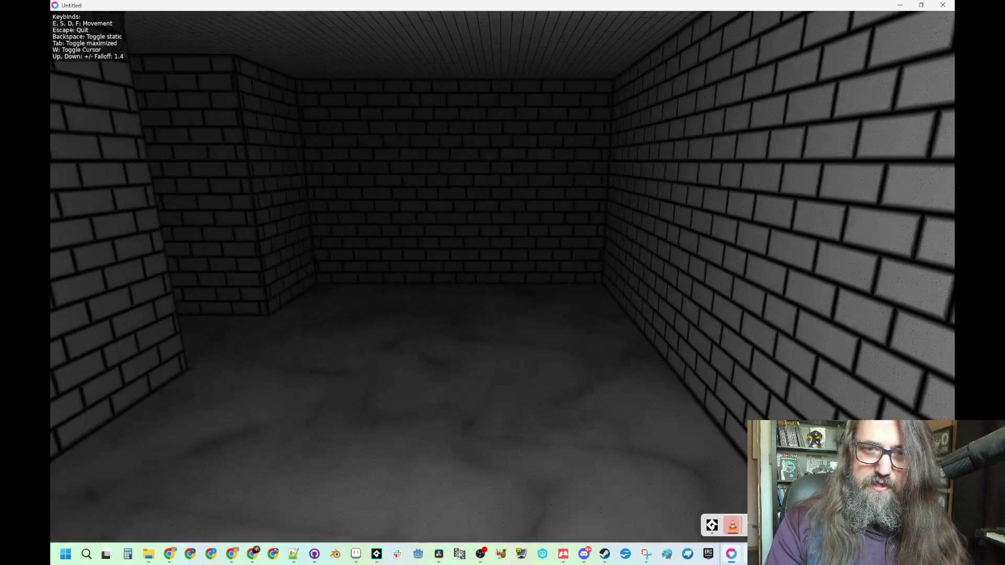
Walk the long corridors, into the lit side corridor to its end wall, and back
key(e)
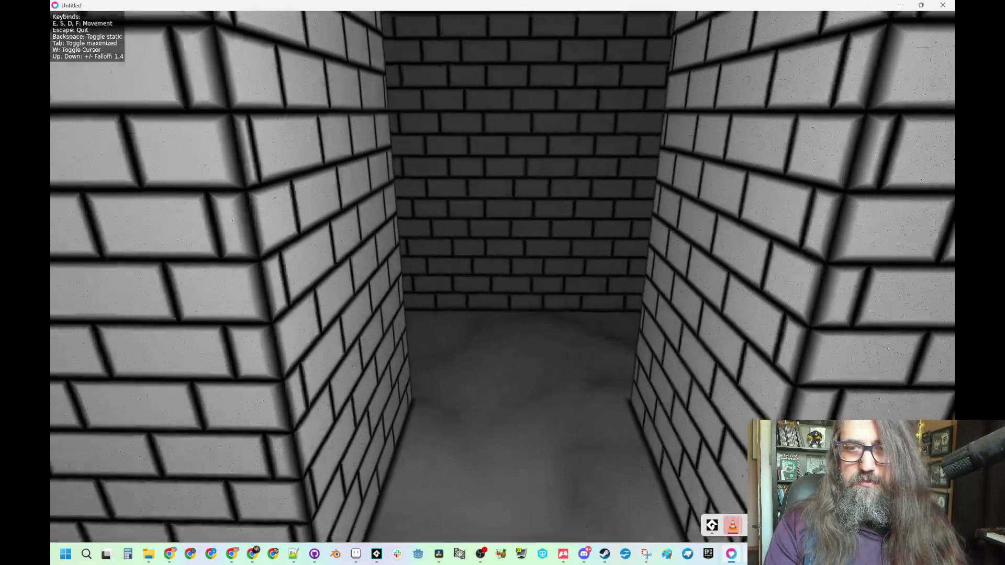
key(e)
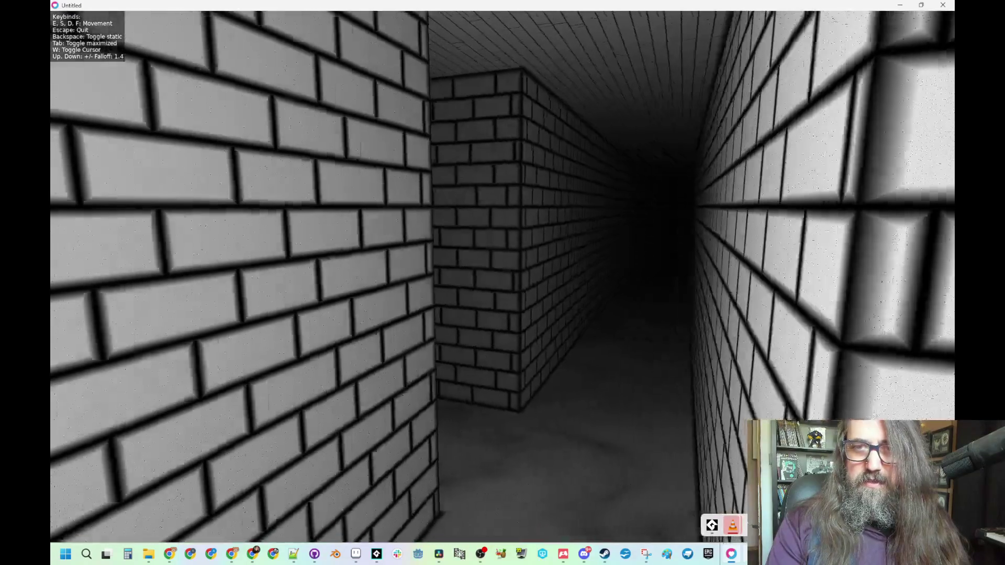
key(e)
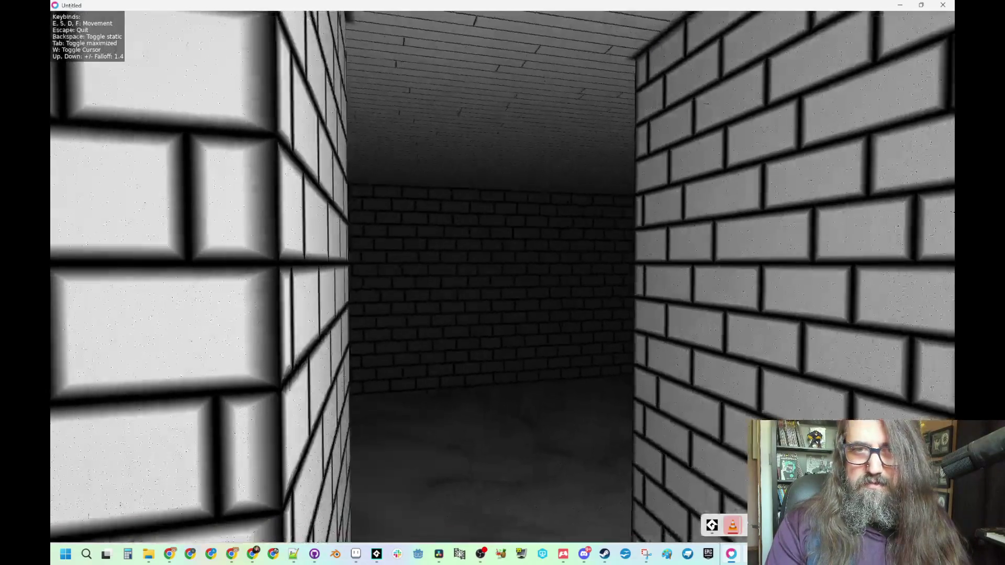
key(e)
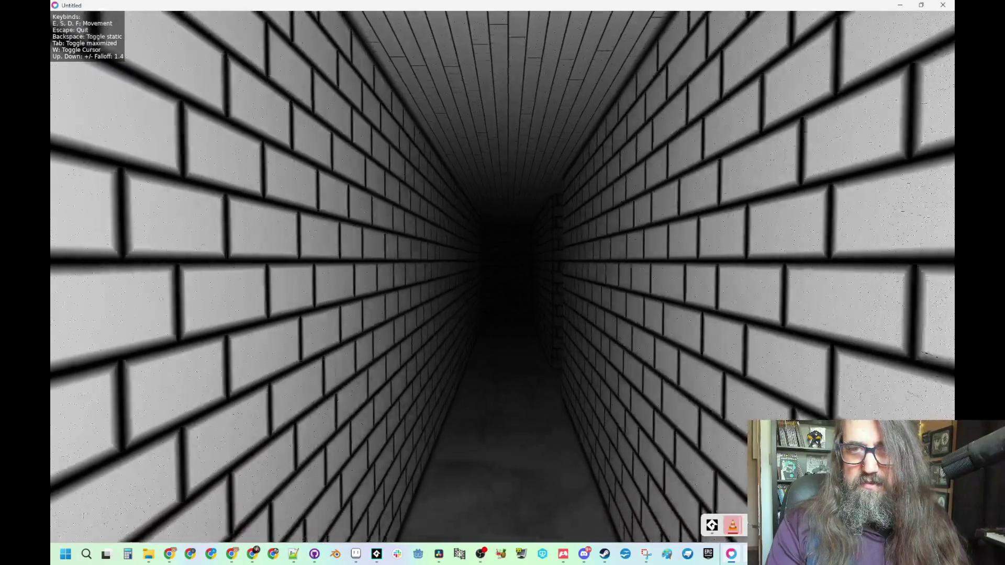
key(e)
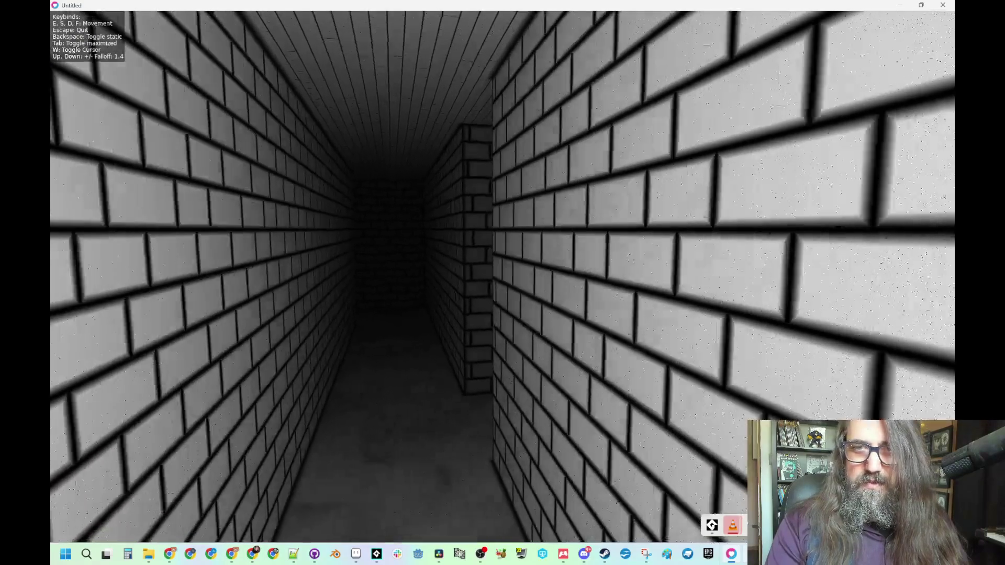
key(e)
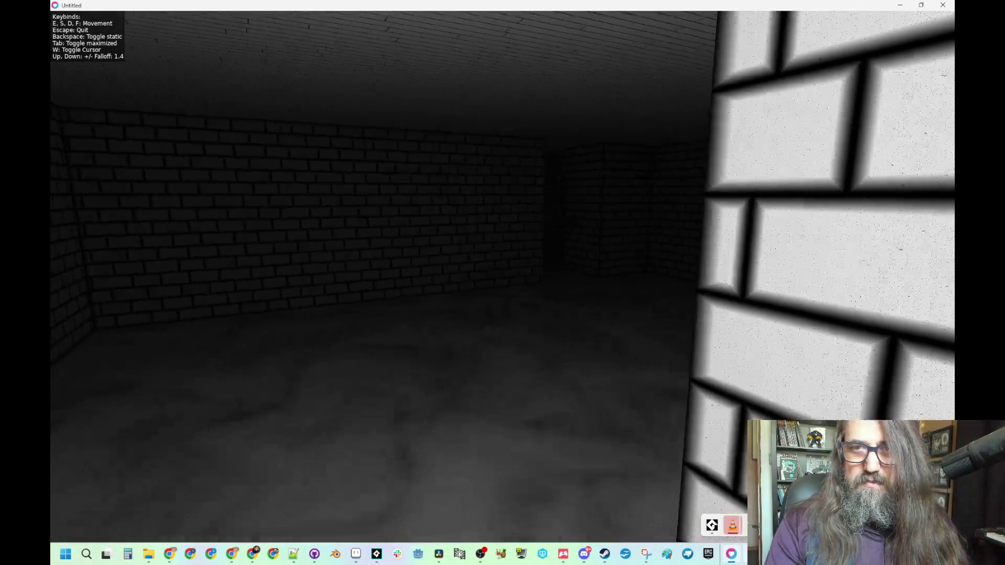
key(e)
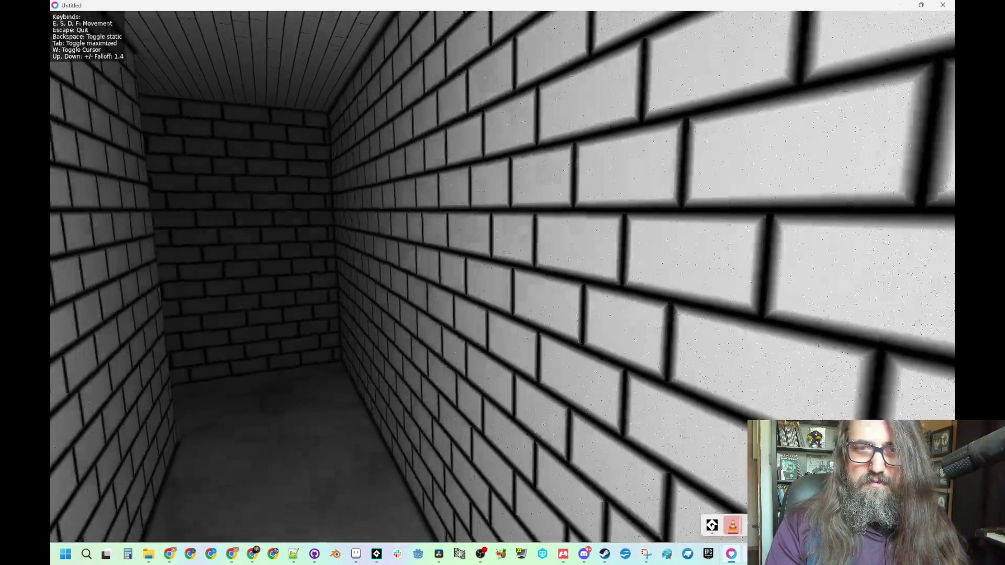
key(e)
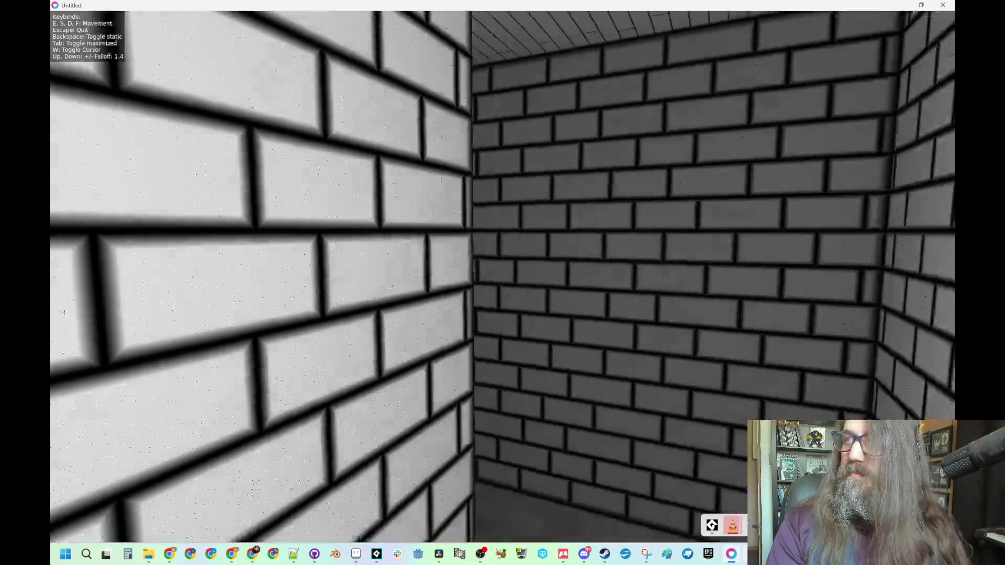
key(e)
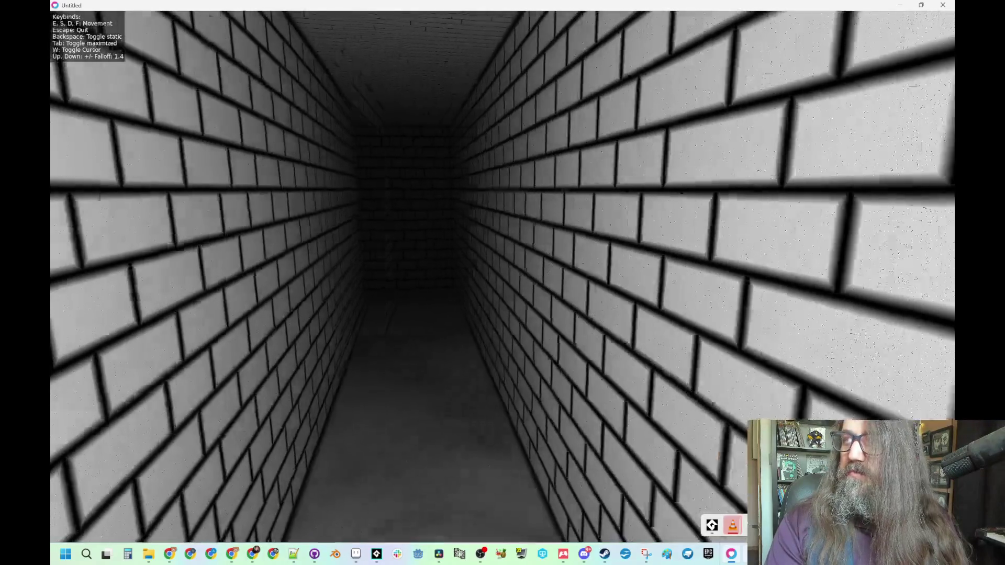
key(e)
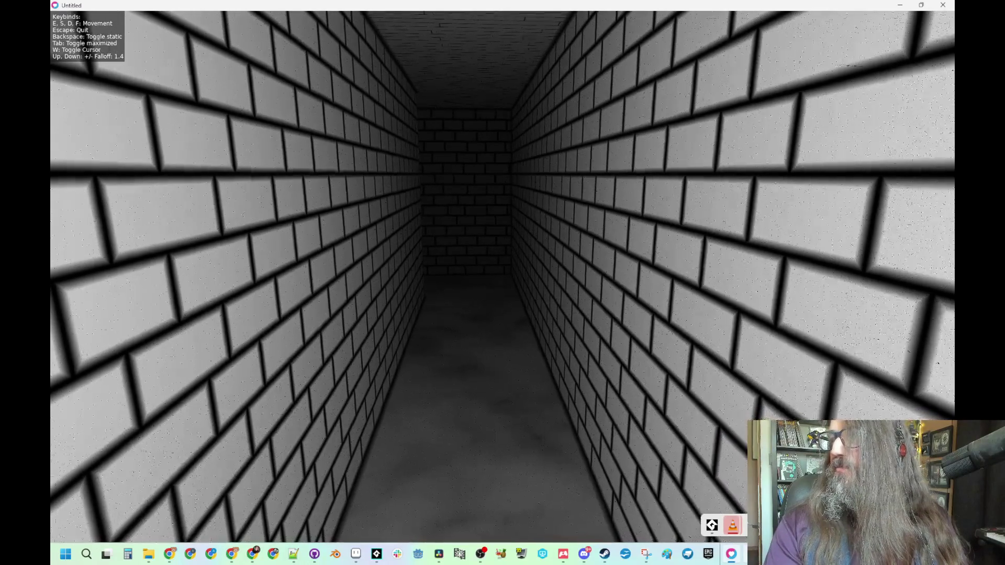
key(e)
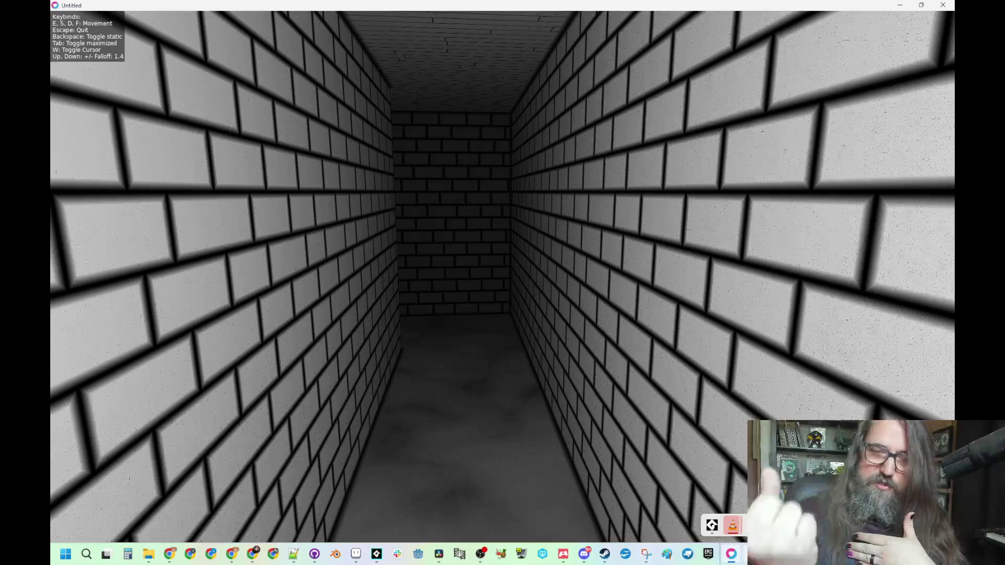
Continue through the dark side corridor and brick corners to another corridor's end wall
key(e)
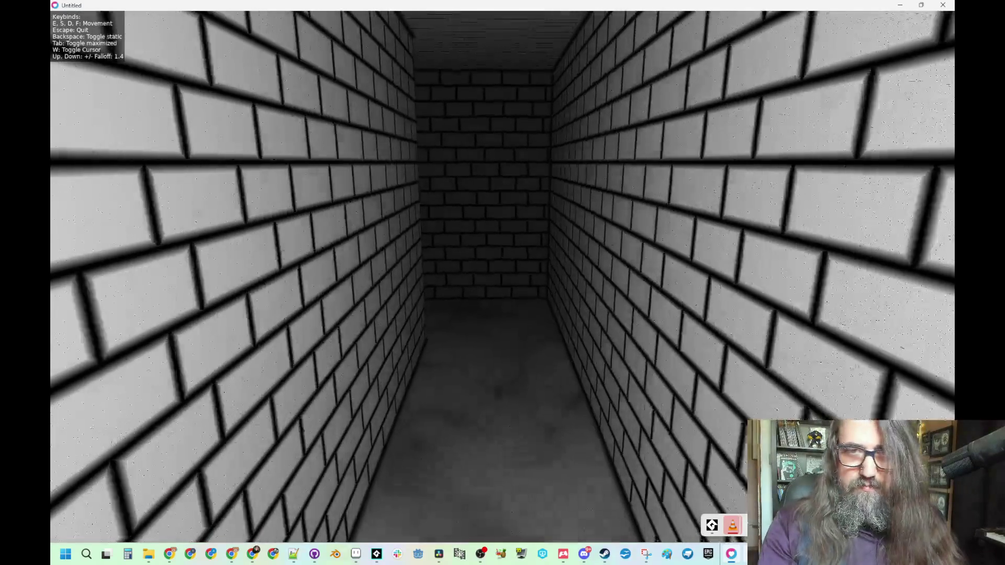
key(e)
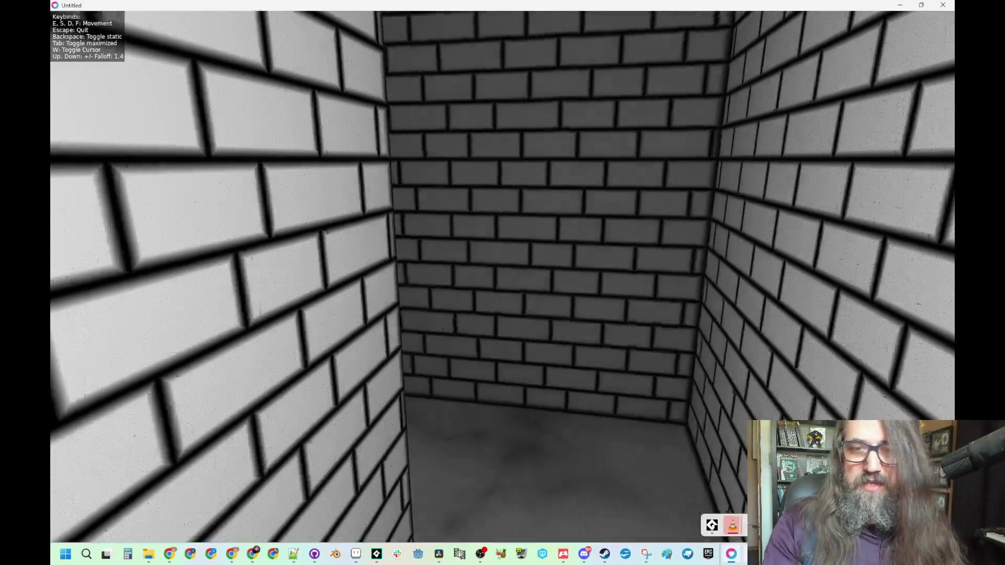
key(e)
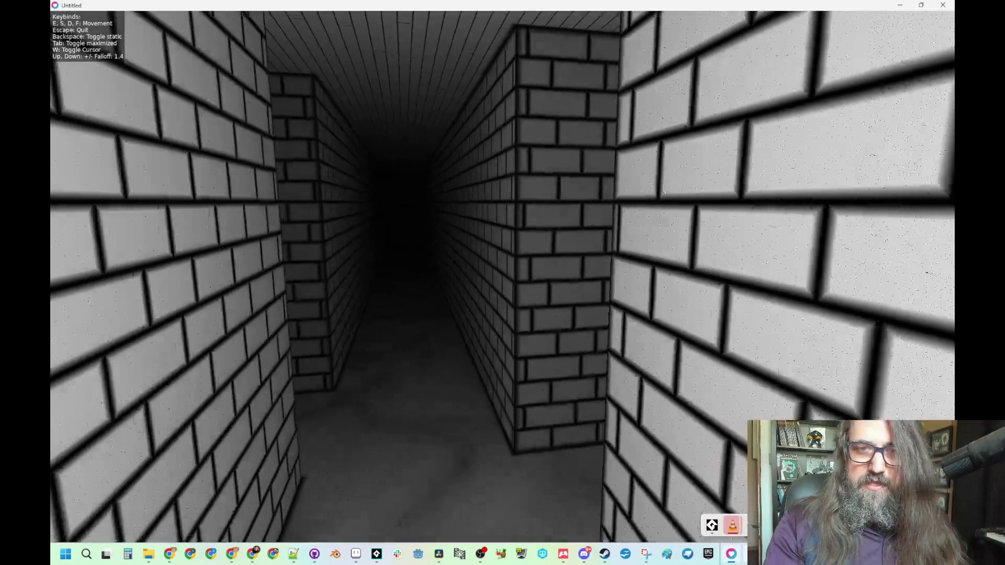
key(e)
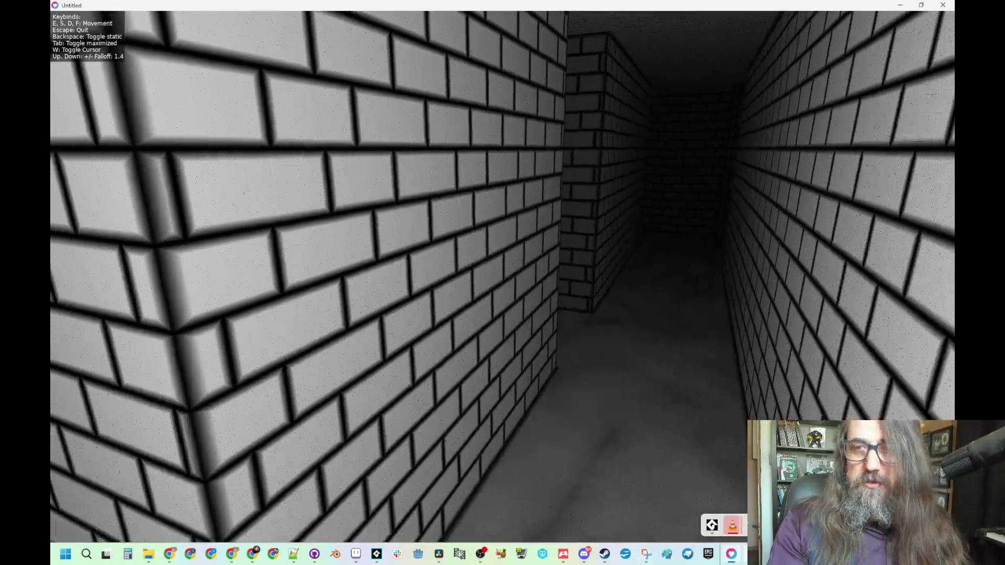
key(e)
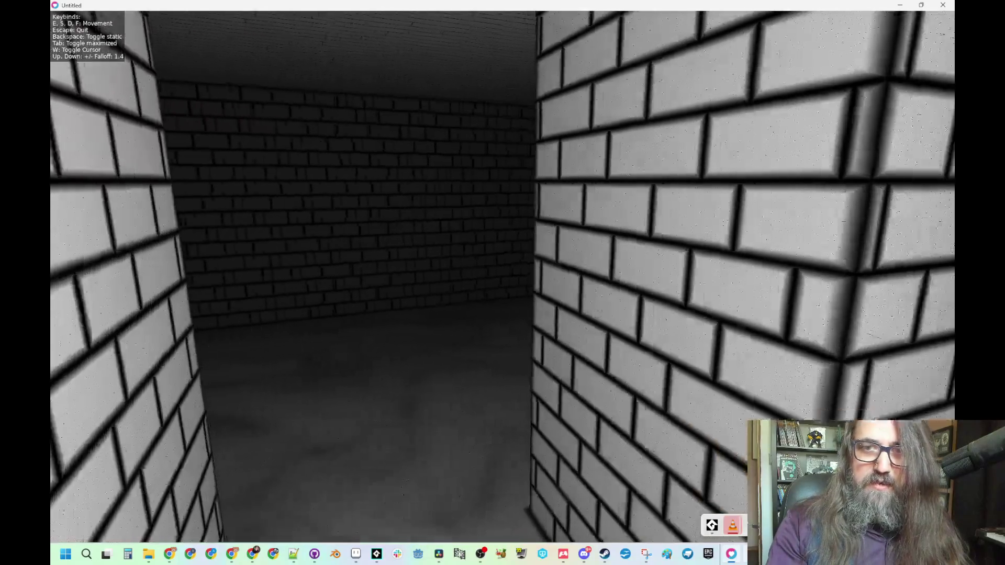
key(w)
key(e)
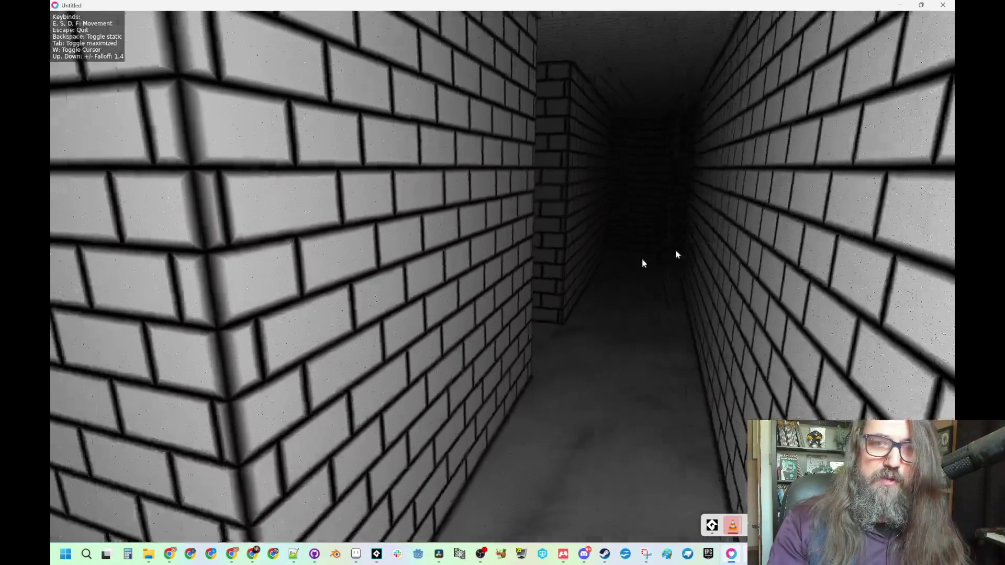
key(e)
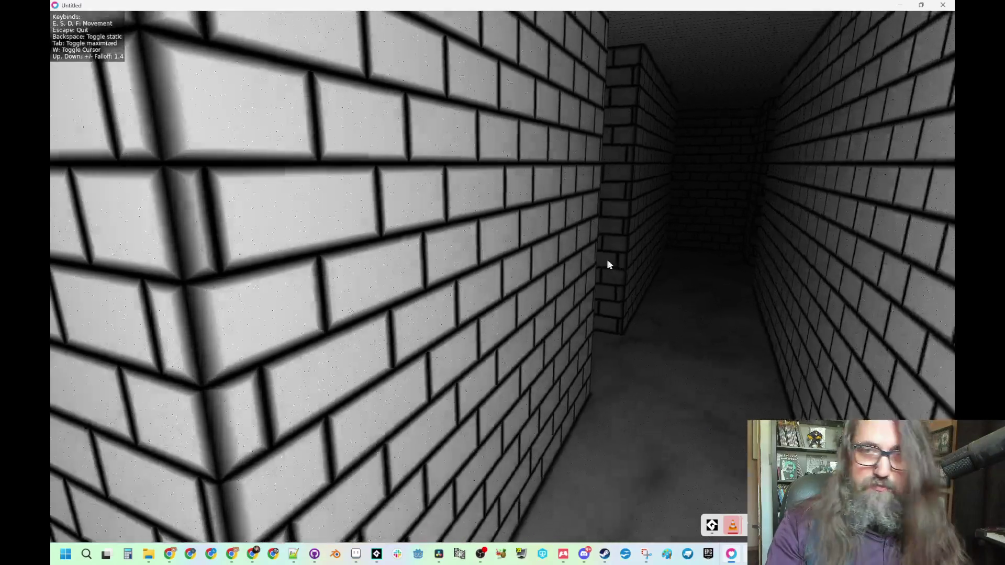
key(e)
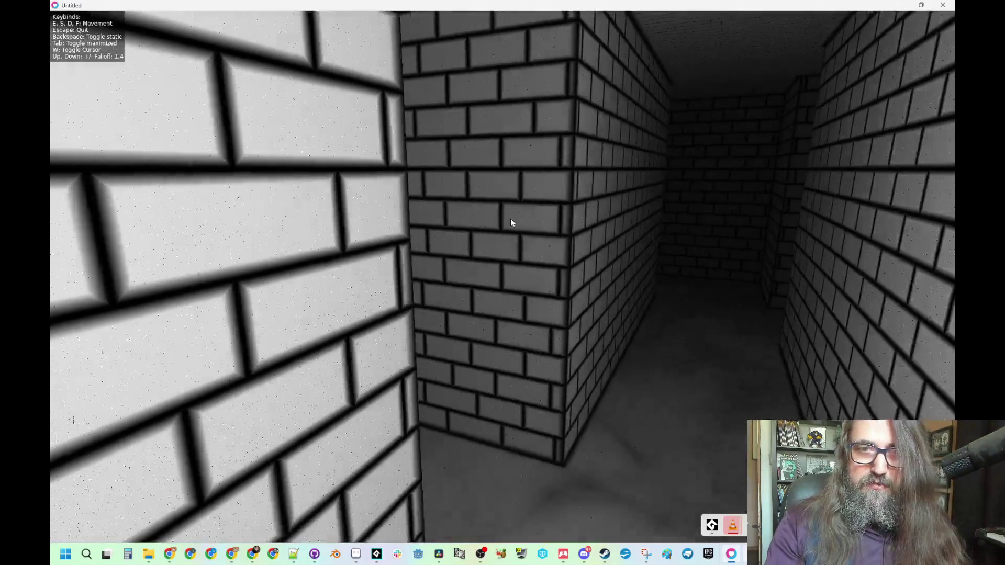
key(e)
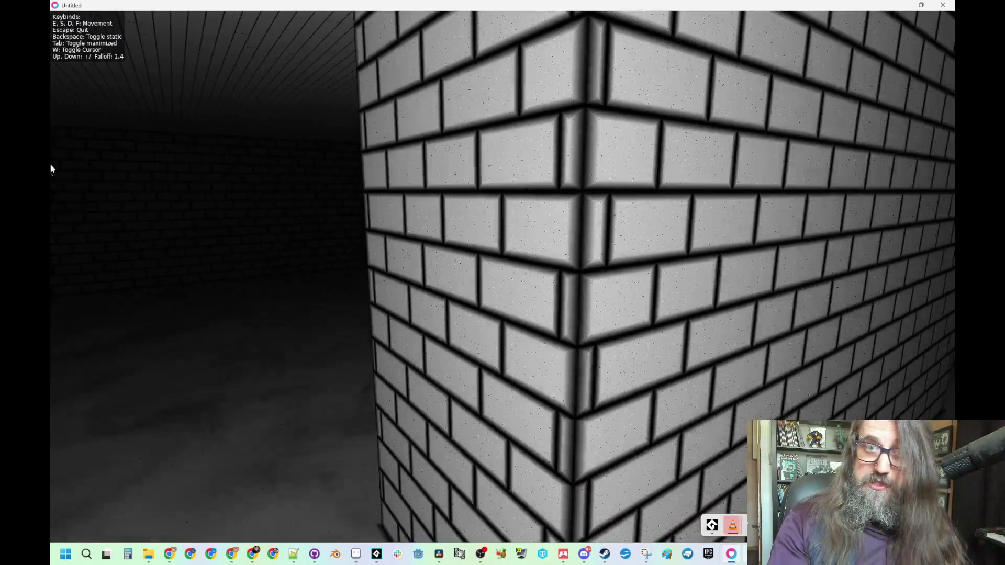
key(e)
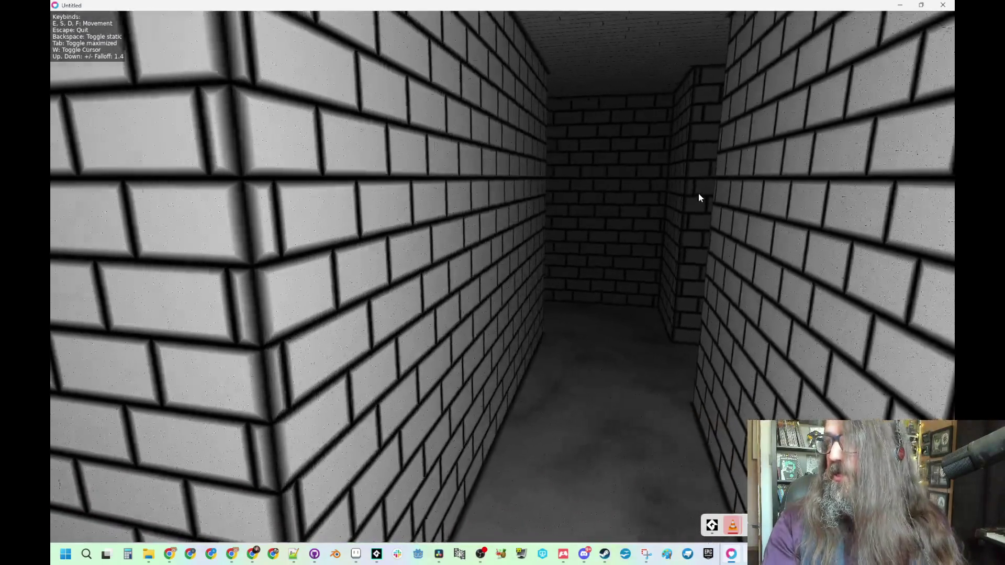
key(e)
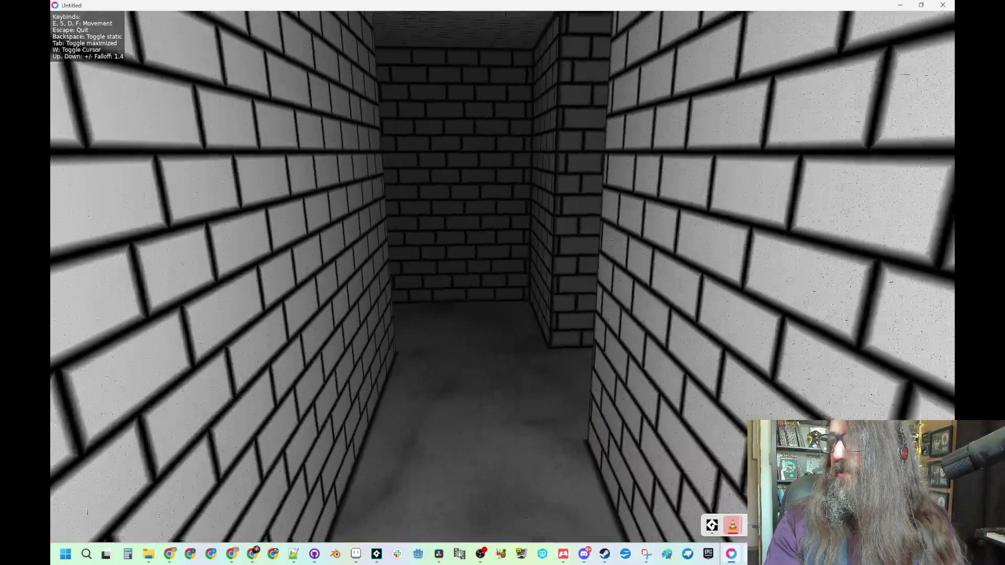
key(e)
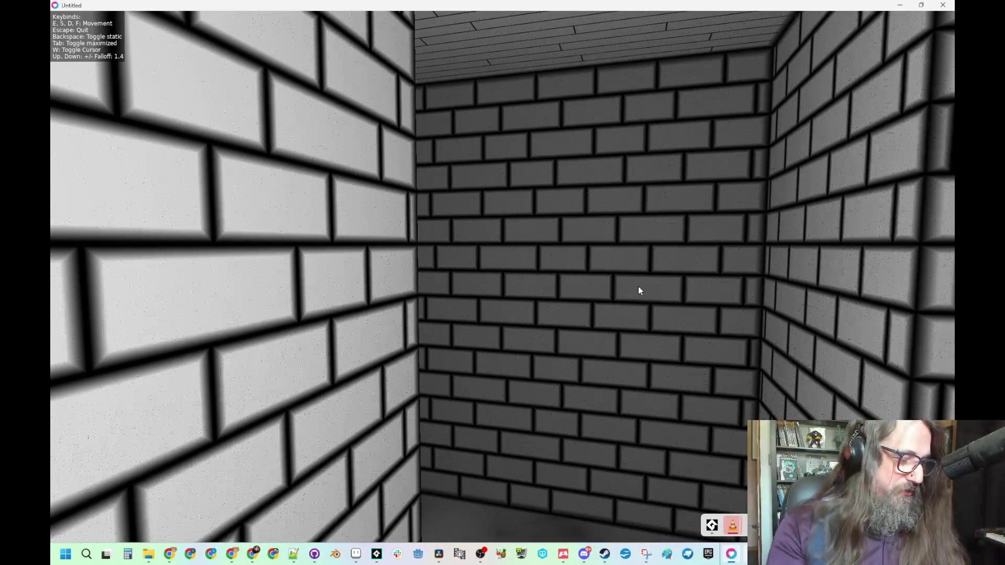
key(e)
Look around with the mouse and walk into the dark open room with the mottled floor
mouse_move(737, 480)
mouse_down()
mouse_move(642, 372)
mouse_move(635, 329)
mouse_up()
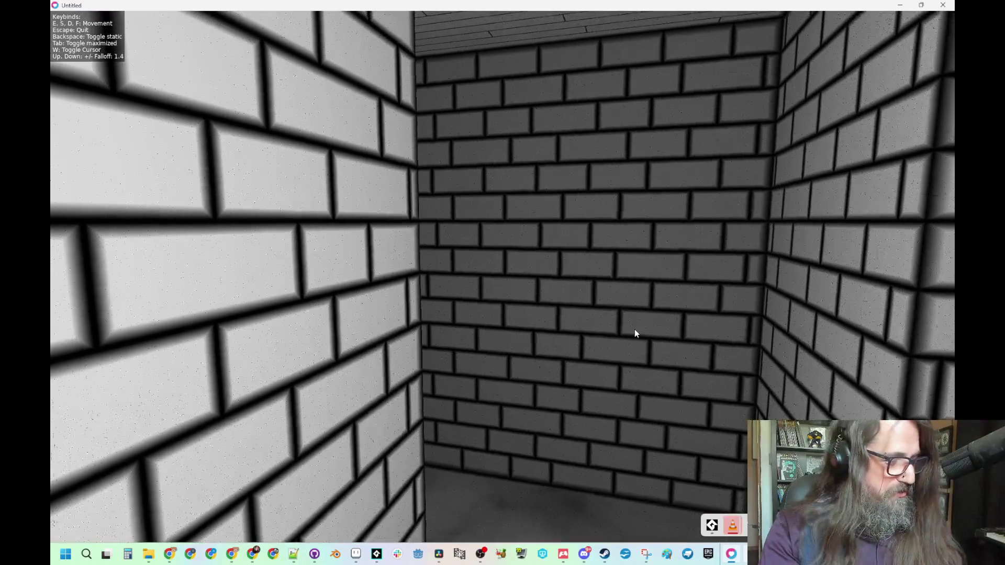
mouse_move(293, 267)
mouse_down()
mouse_move(471, 265)
mouse_move(388, 265)
mouse_up()
key(e)
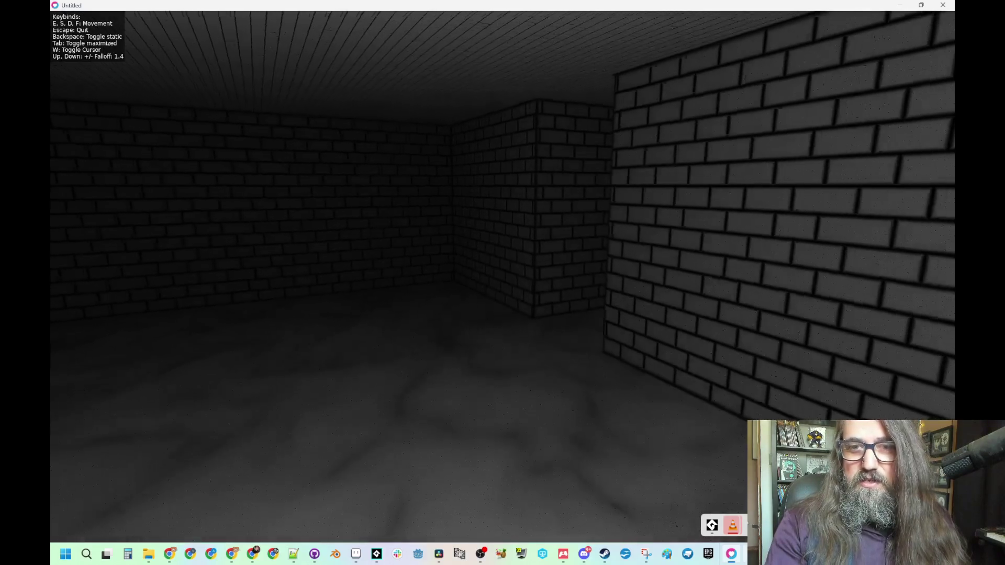
Walk across the brick room and through the passage between the two pillars into the dark room
key(e)
key(s)
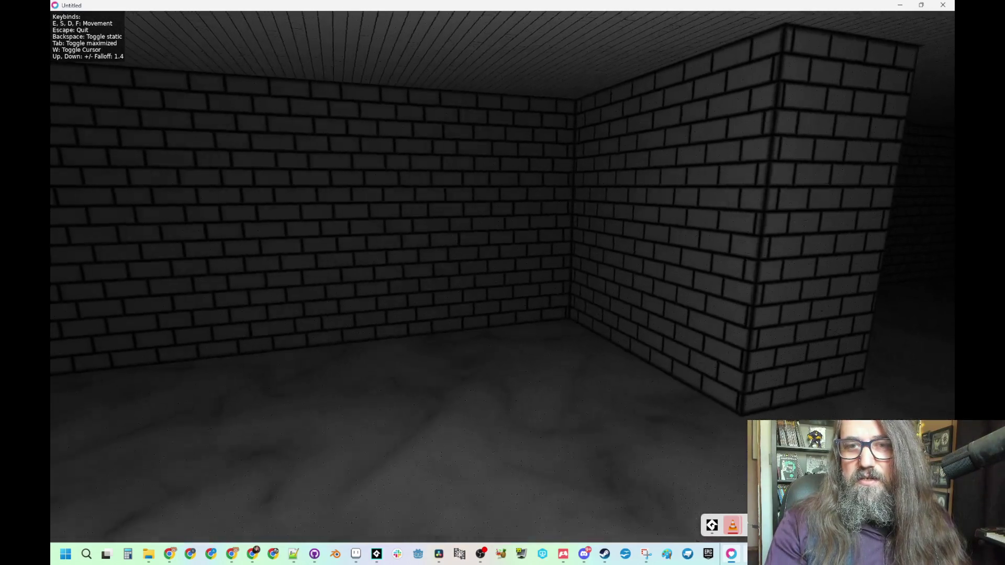
key(e)
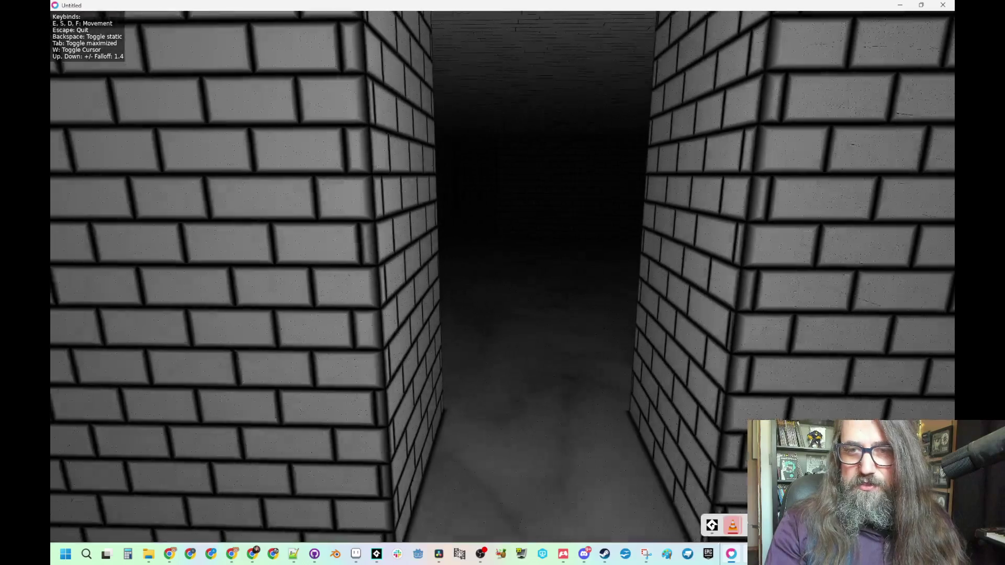
key(e)
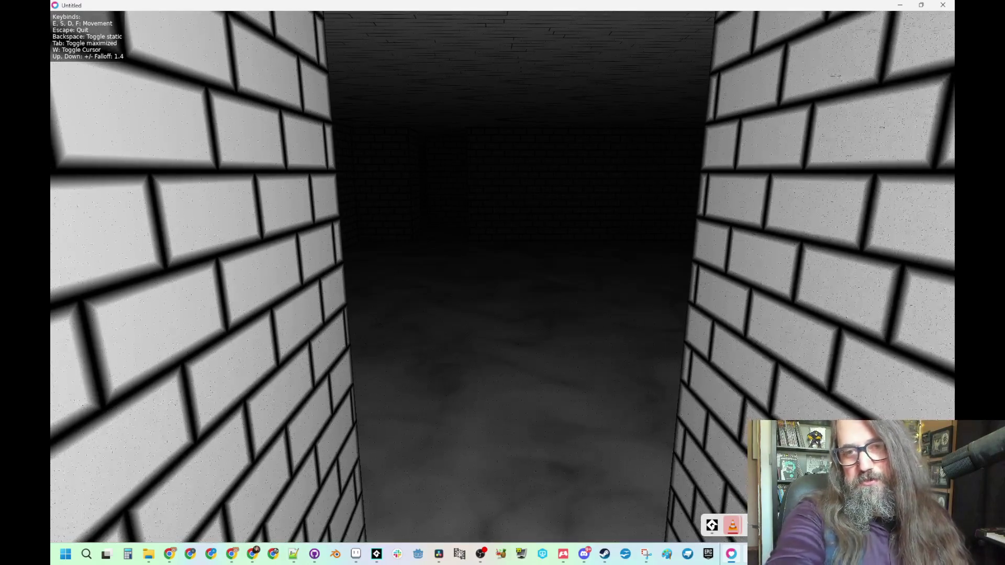
key(e)
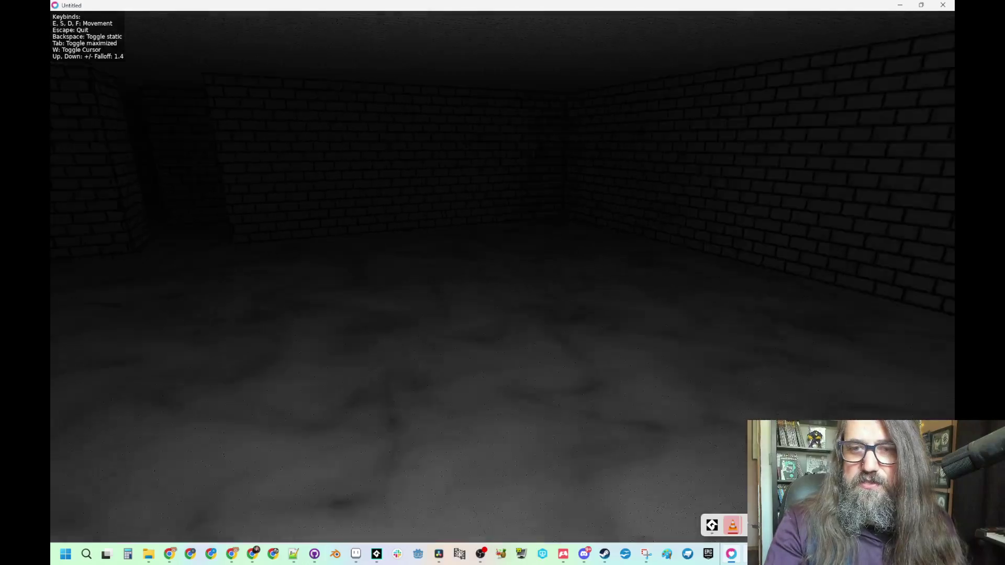
Back up to survey the room, then follow the brick wall past the corner into the long corridor
key(d)
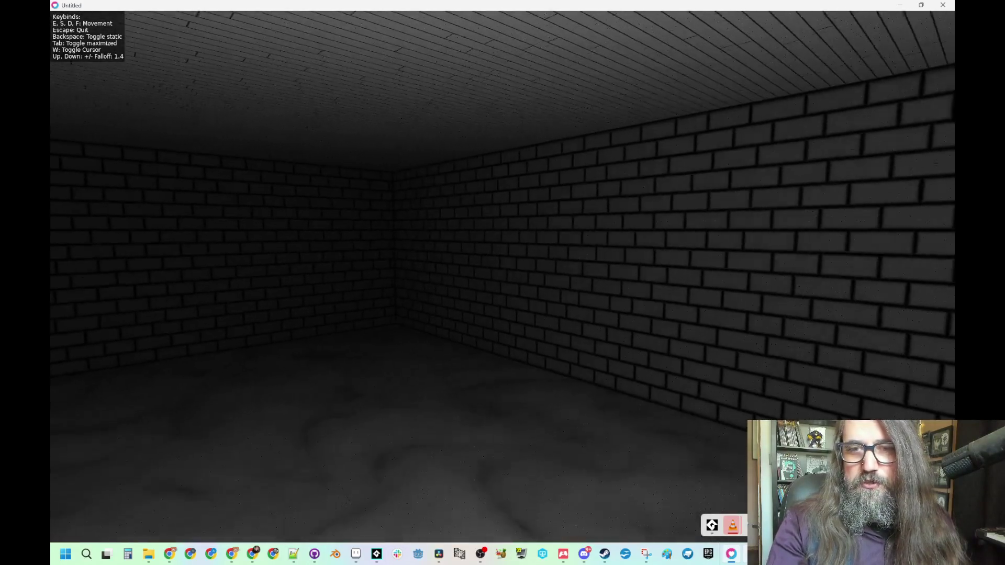
key(d)
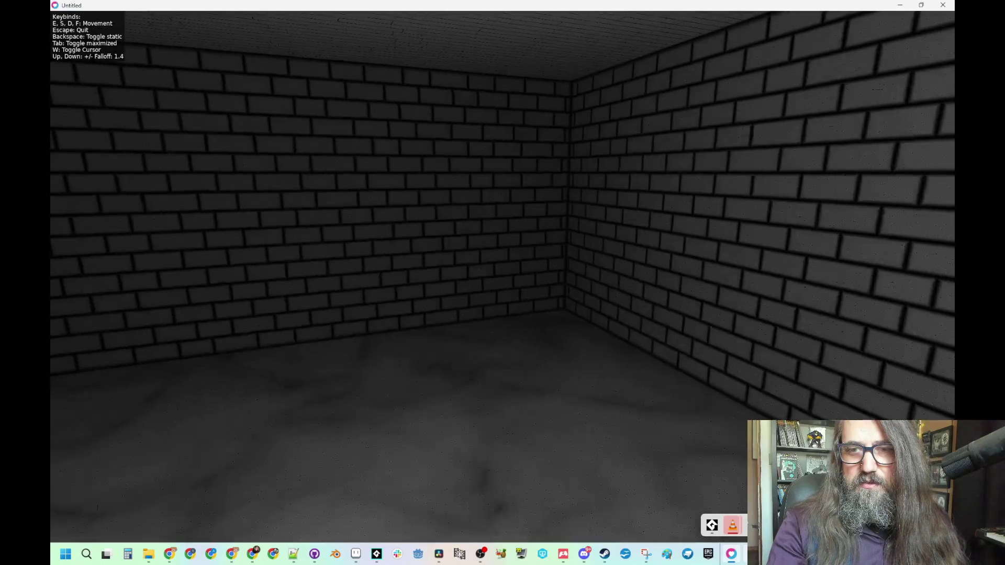
key(d)
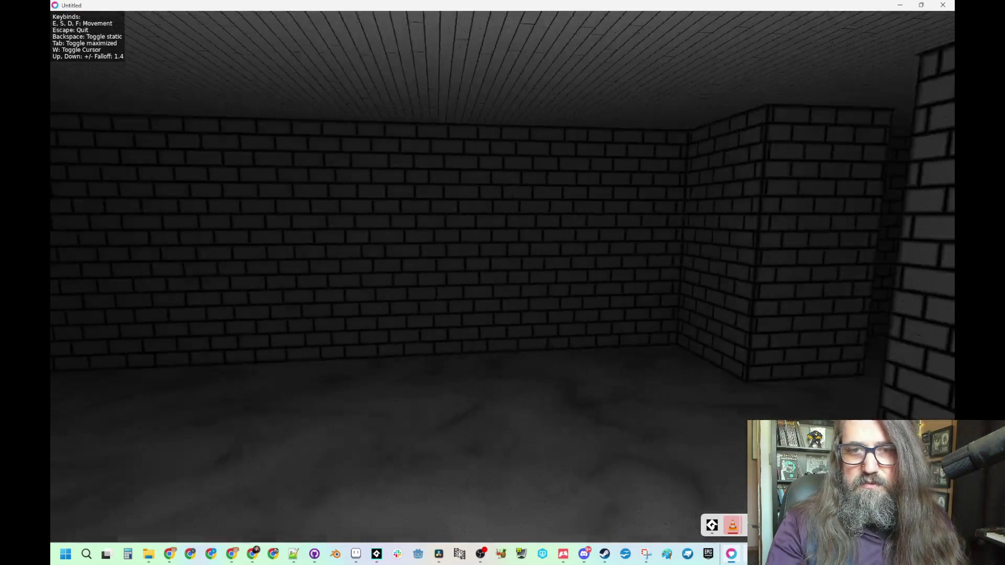
key(e)
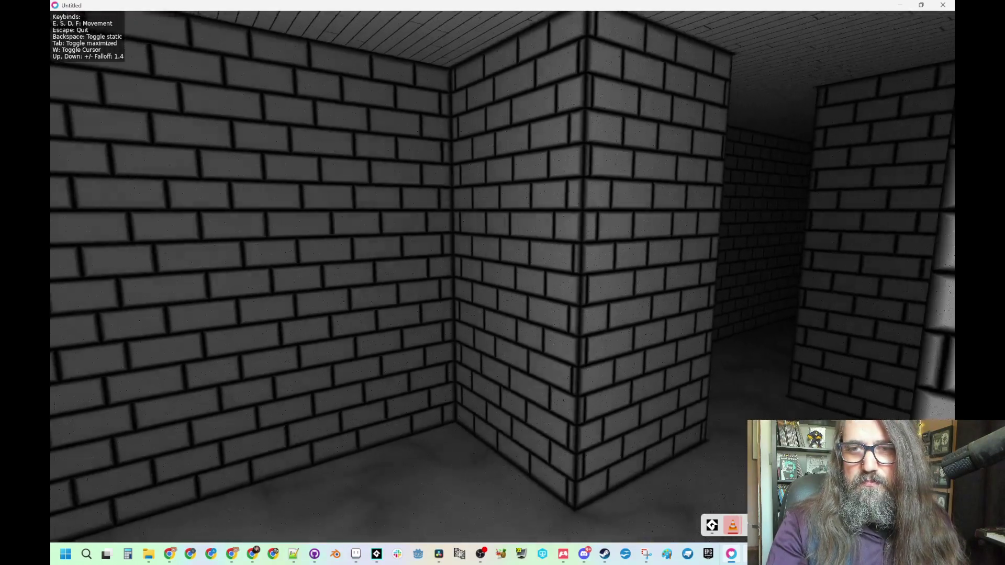
key(e)
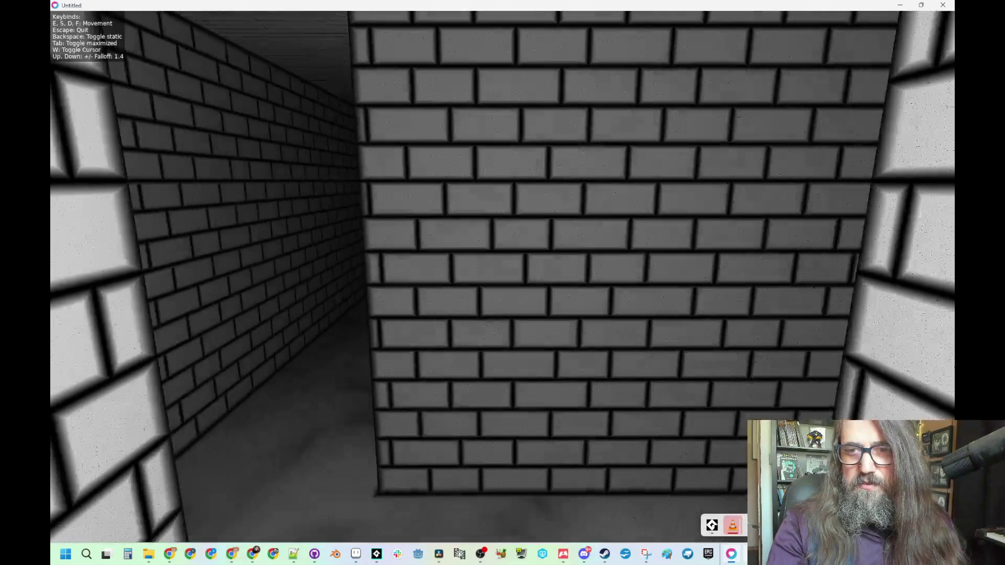
key(d)
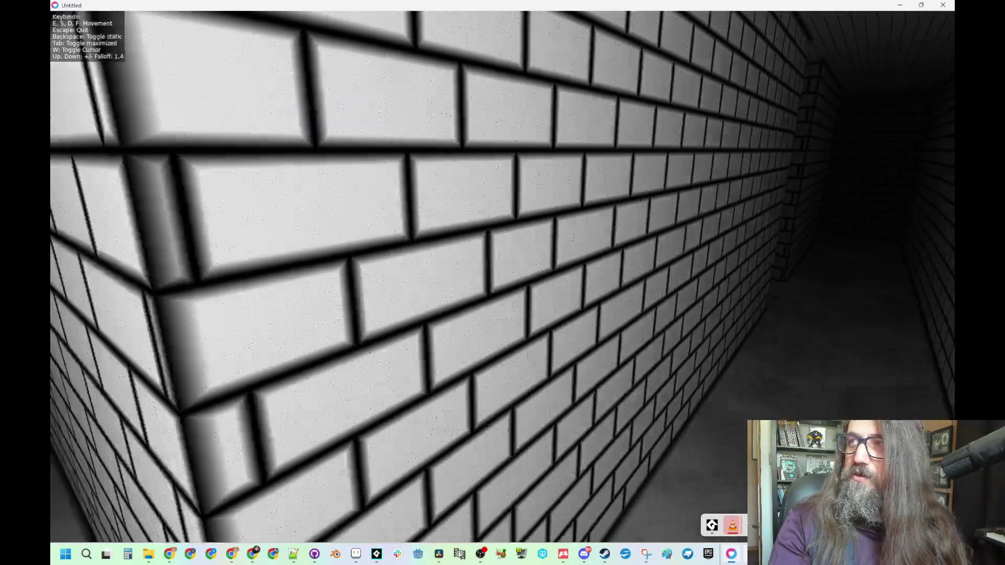
key(s)
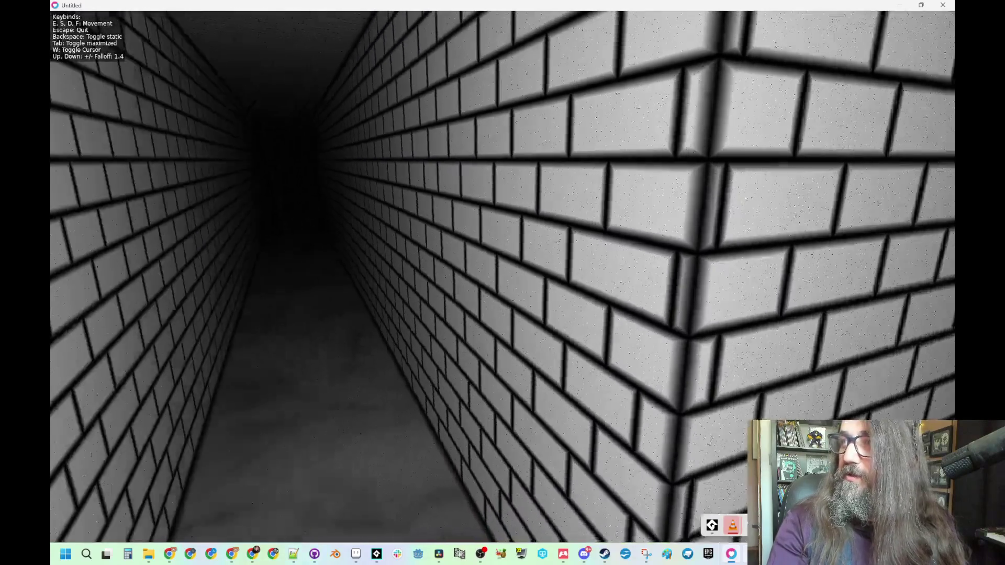
key(e)
key(e)
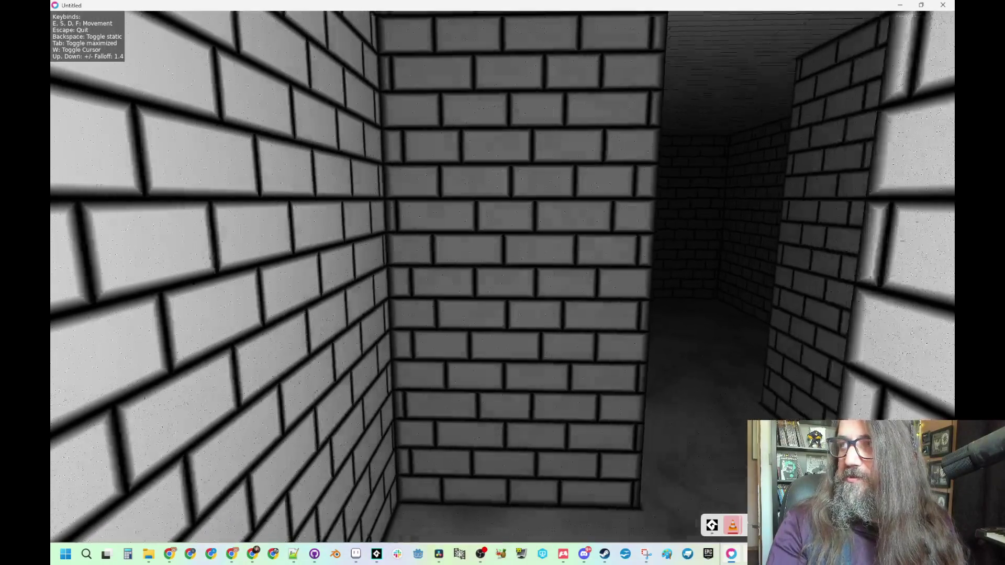
Turn right into the side corridor and walk straight along it
key(e)
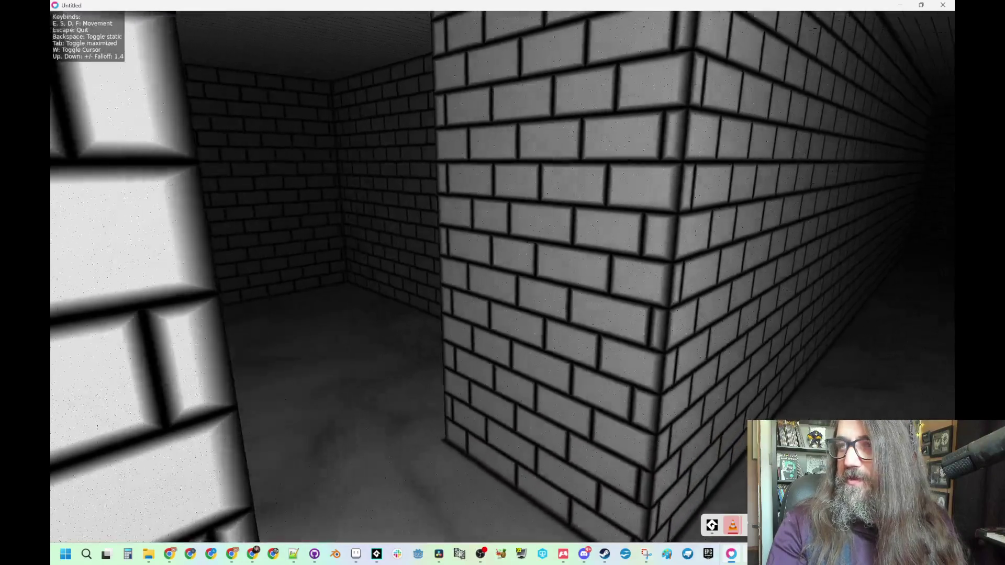
key(e)
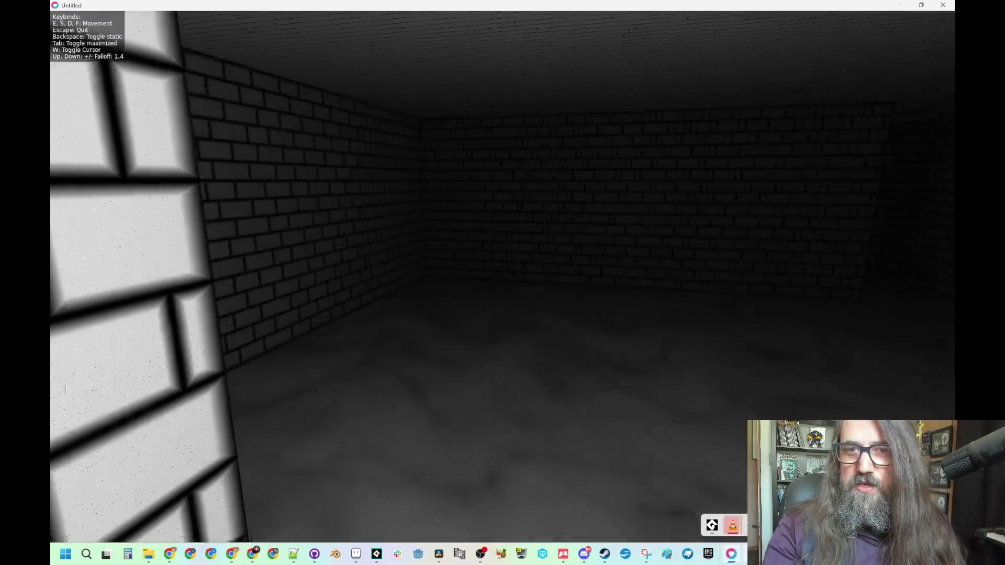
Sidestep along the brick wall, walk down the long corridor, and turn right at the corner
key(f)
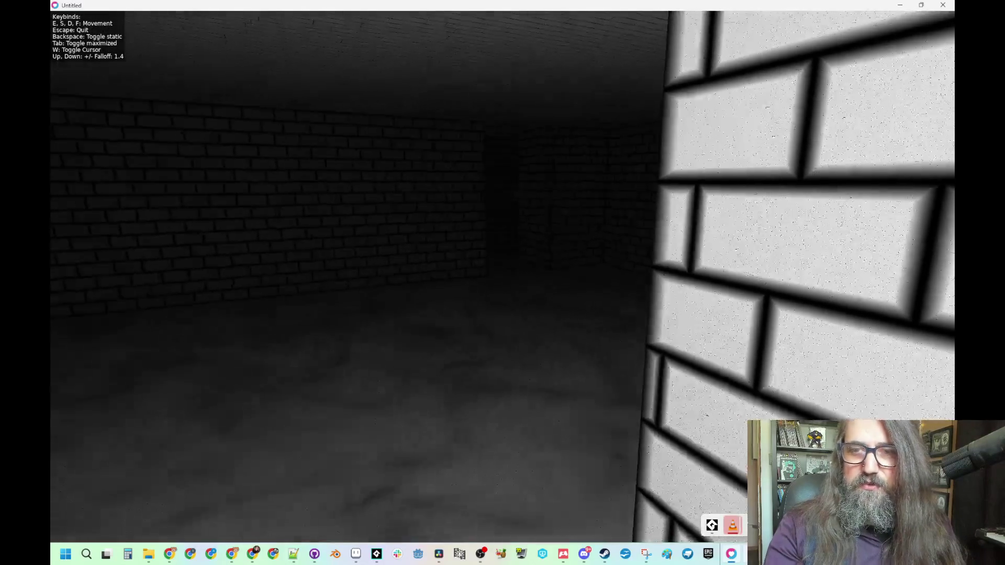
key(e)
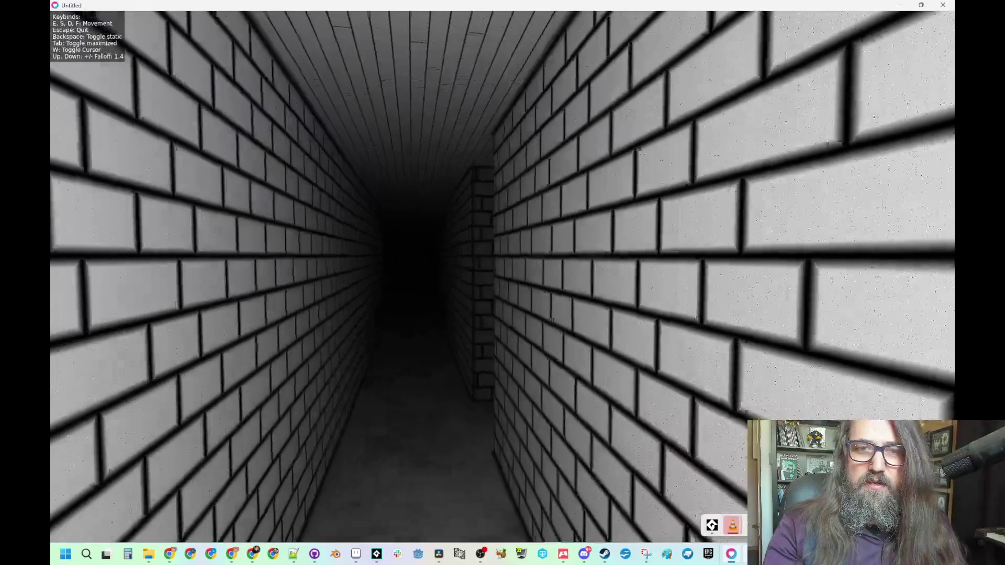
key(e)
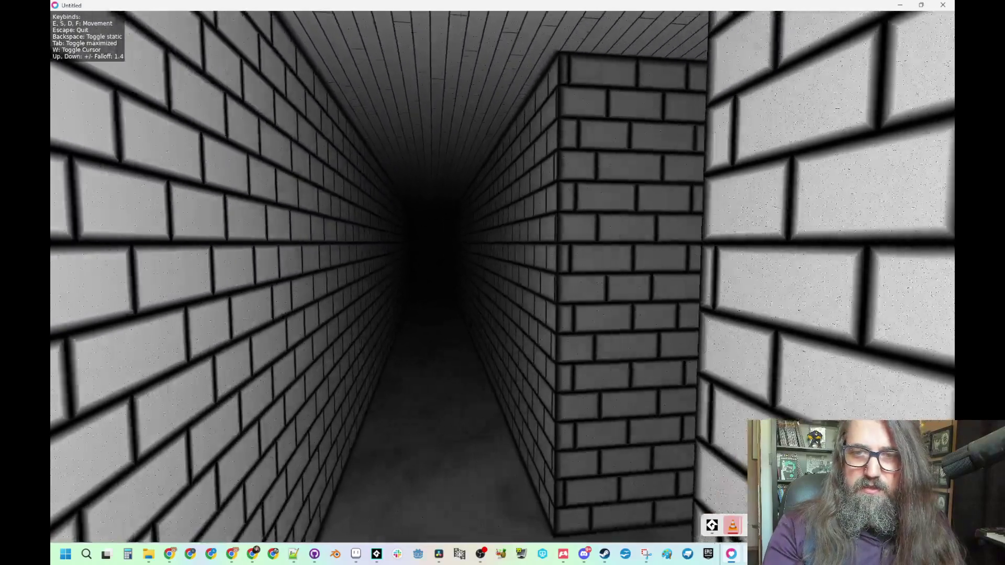
key(e)
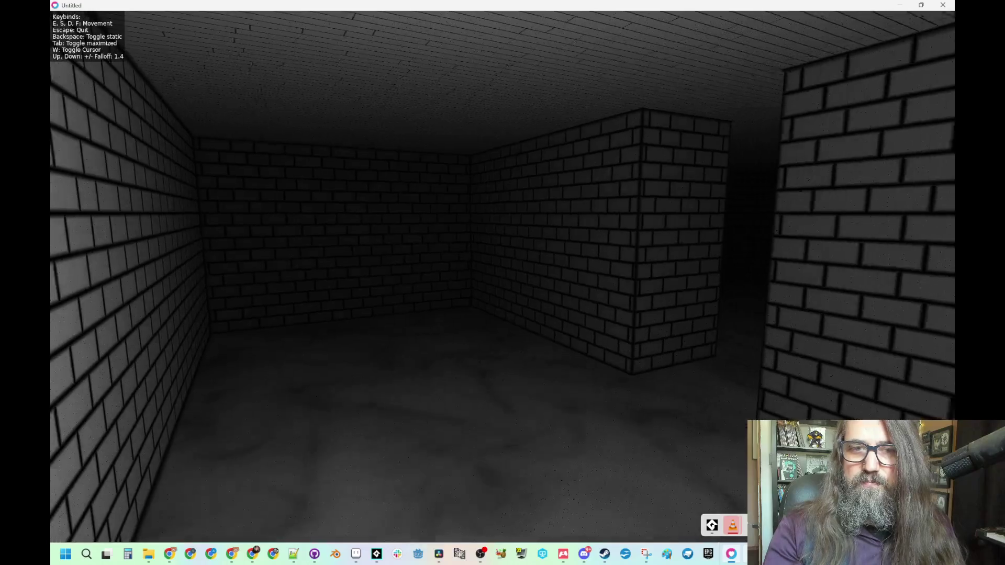
Cross the brick room, go through the dark pillar corridor, then back up and return toward the pillars
key(e)
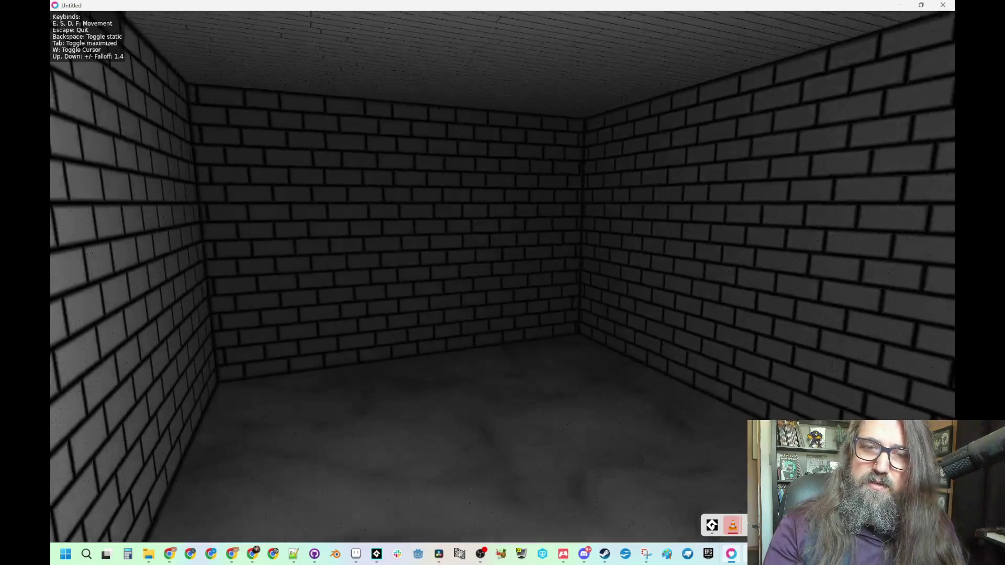
key(e)
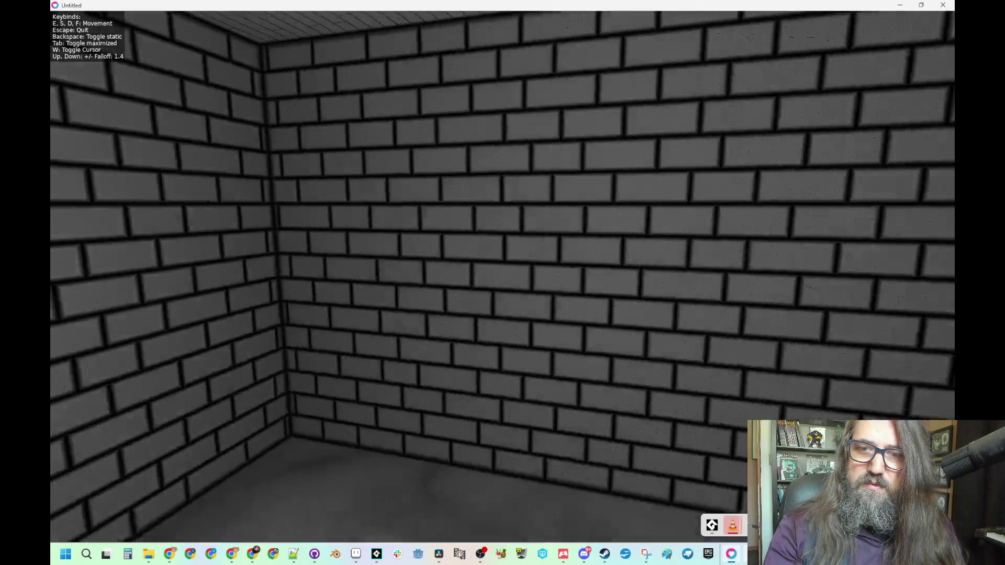
key(e)
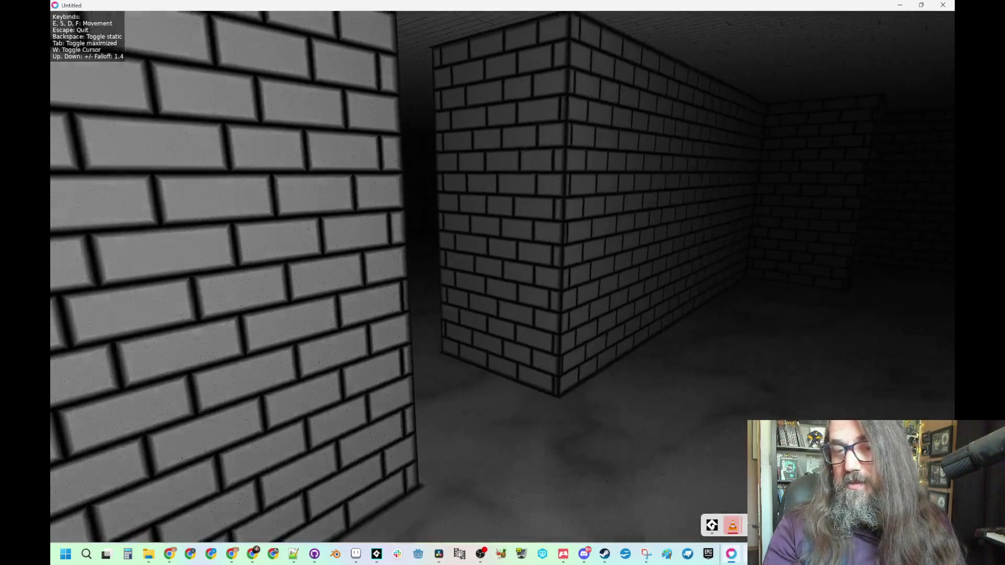
key(e)
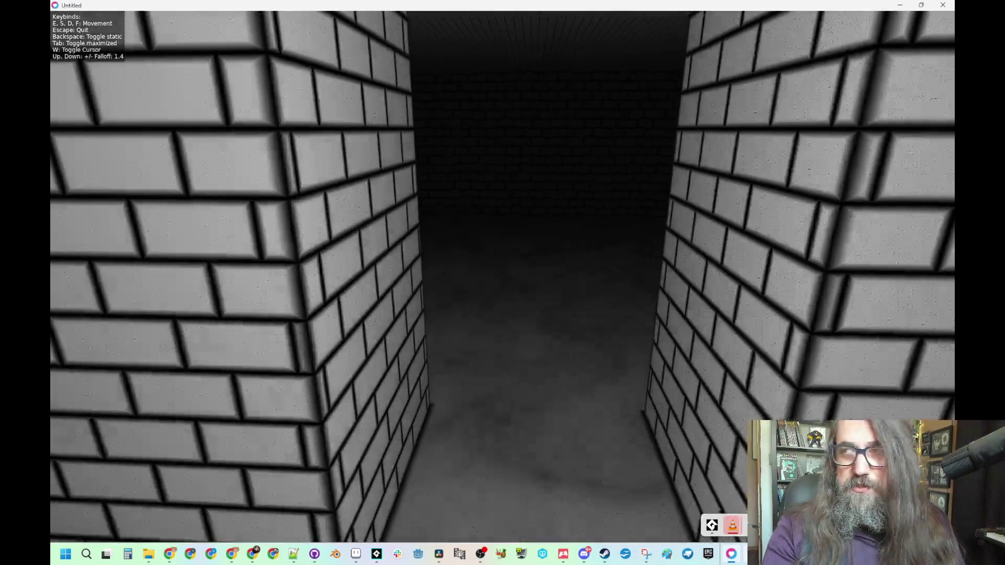
key(e)
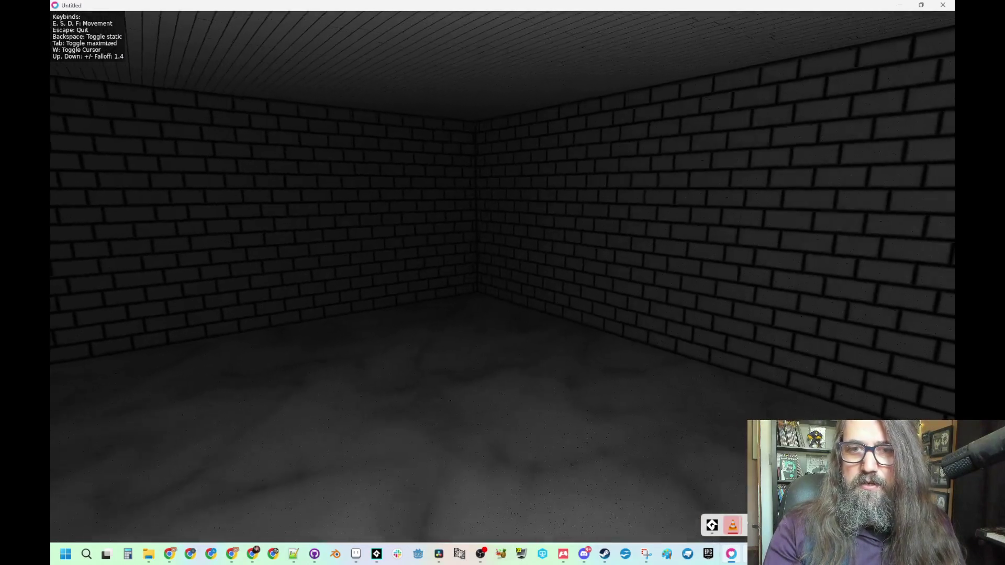
key(d)
key(d)
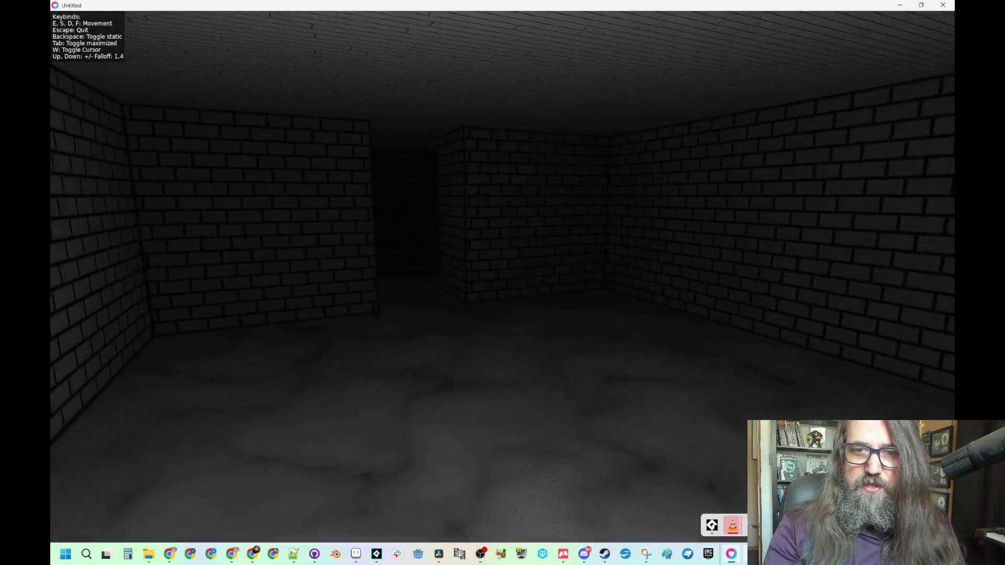
key(e)
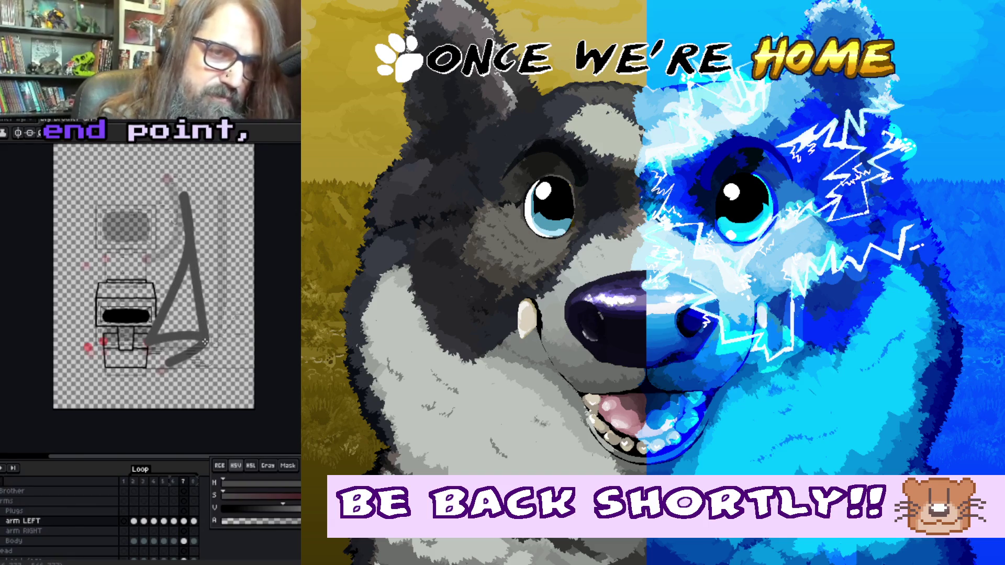
Reshape the character's arm stroke into a wider curve and fill it with solid grey
mouse_move(207, 293)
mouse_down()
mouse_move(222, 267)
mouse_move(225, 280)
mouse_up()
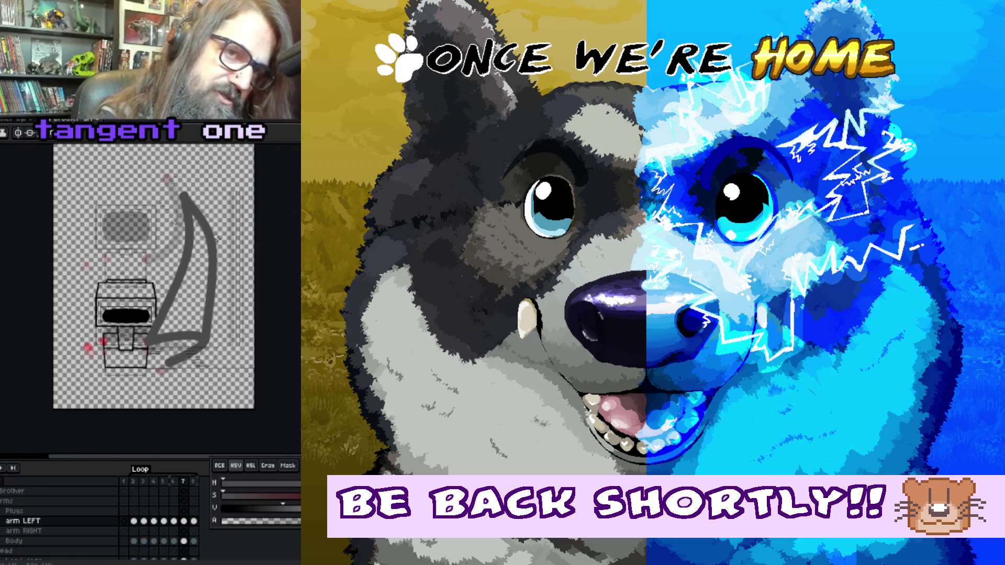
drag(229, 276, 242, 317)
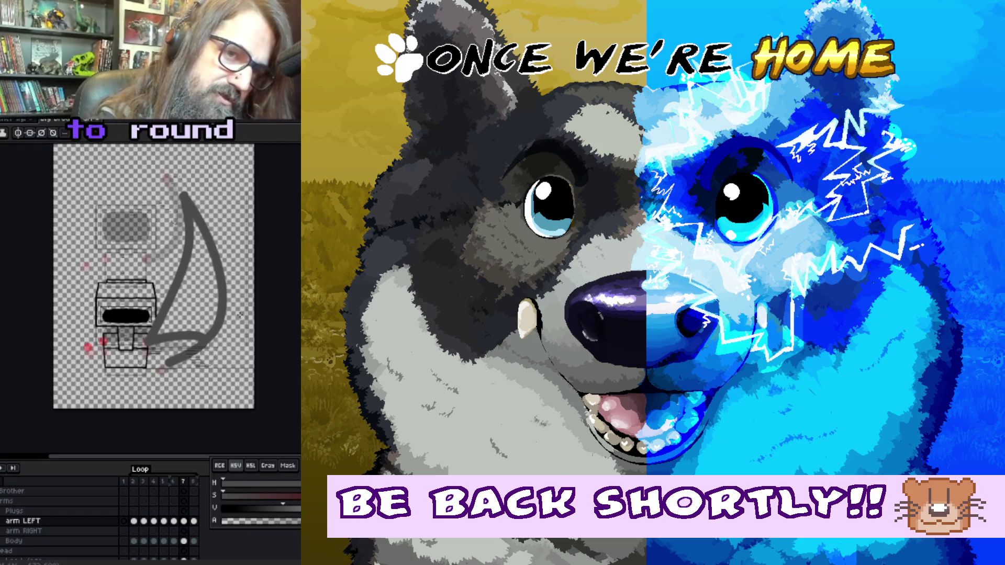
key(g)
click(205, 294)
Preview the animation, pan the canvas, and lasso-select the arm before zooming in
key(Return)
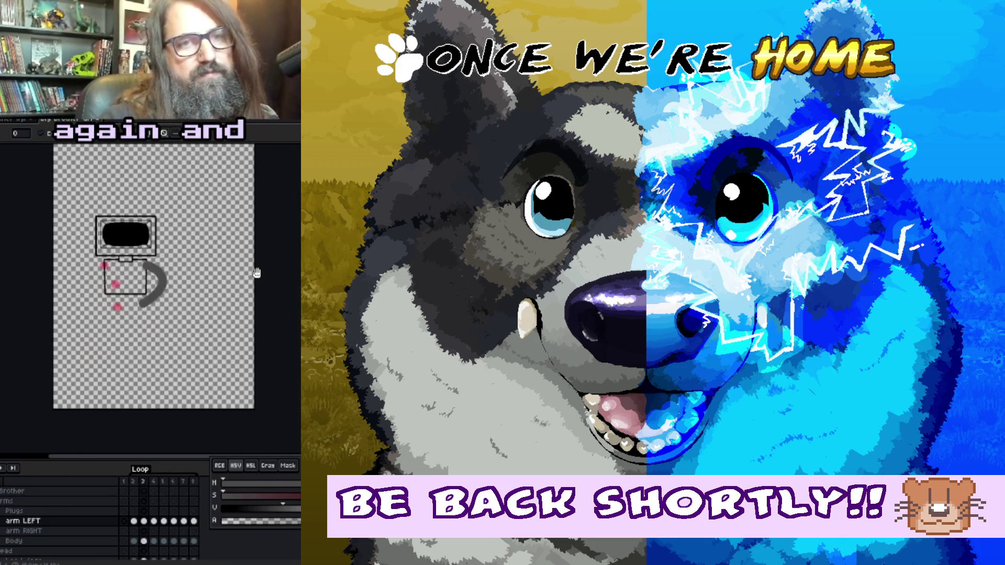
drag(251, 195, 277, 208)
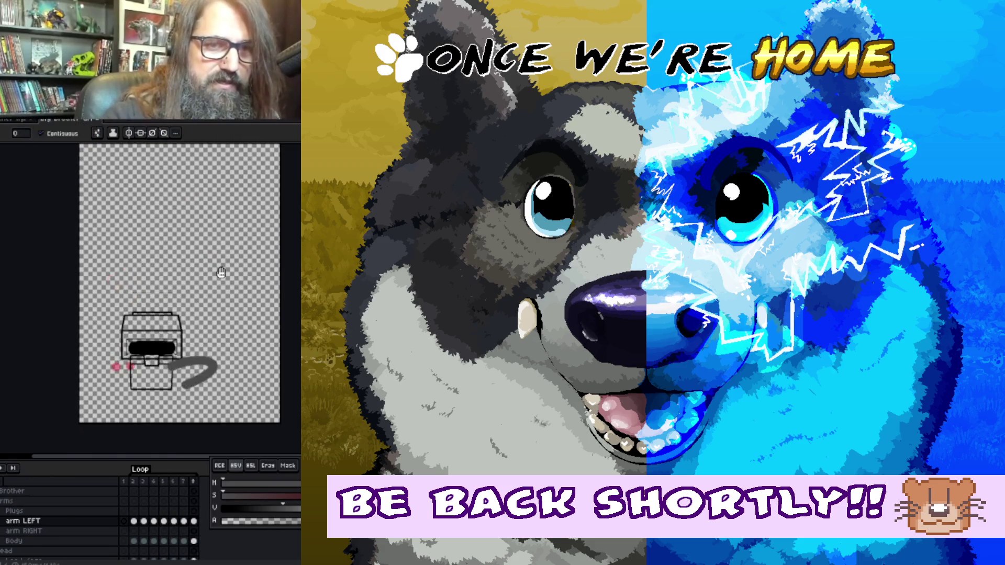
drag(234, 260, 135, 288)
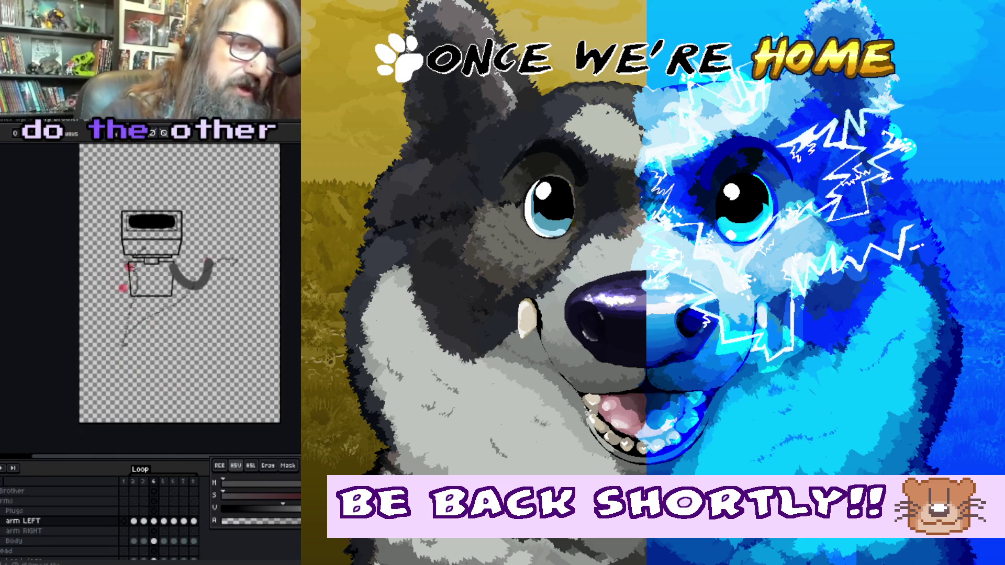
scroll(134, 288, up, 2)
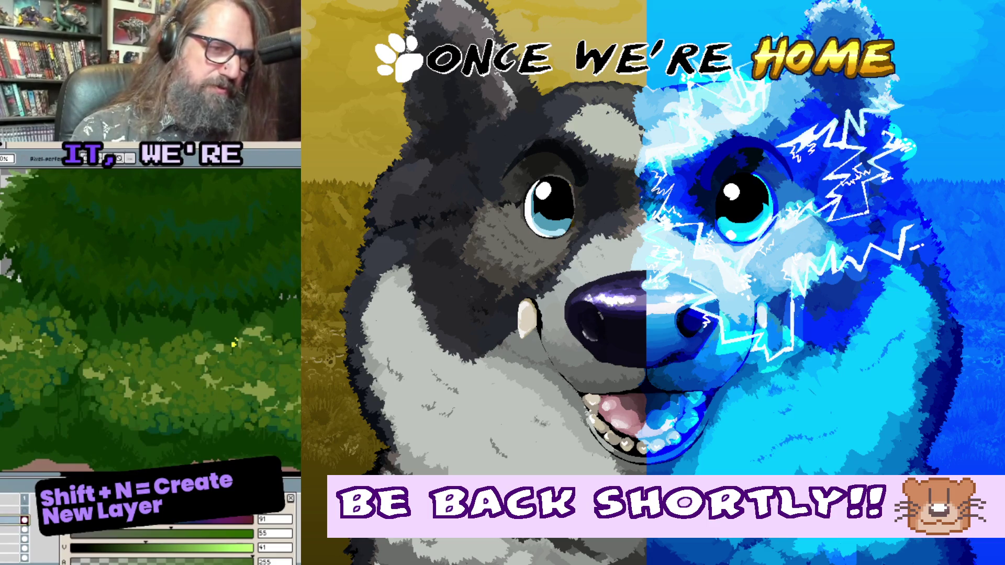
Move the layer down one row, paint light-green grass blades over the bushes, and pan to the trunk
drag(10, 520, 10, 530)
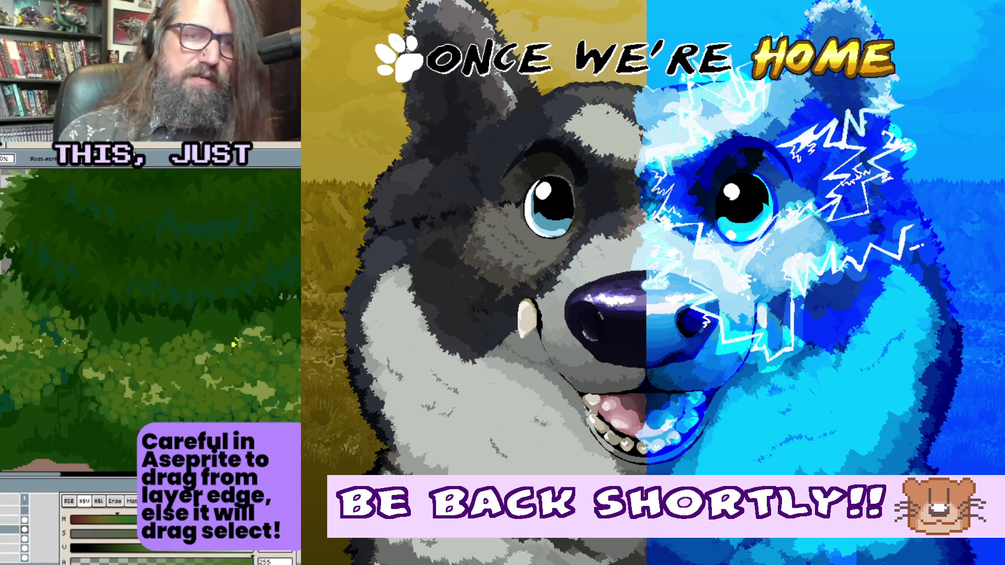
drag(79, 351, 131, 314)
mouse_move(148, 352)
mouse_down()
mouse_move(210, 324)
mouse_move(167, 335)
mouse_move(231, 327)
mouse_move(235, 354)
mouse_move(242, 321)
mouse_move(275, 316)
mouse_move(297, 333)
mouse_move(296, 306)
mouse_up()
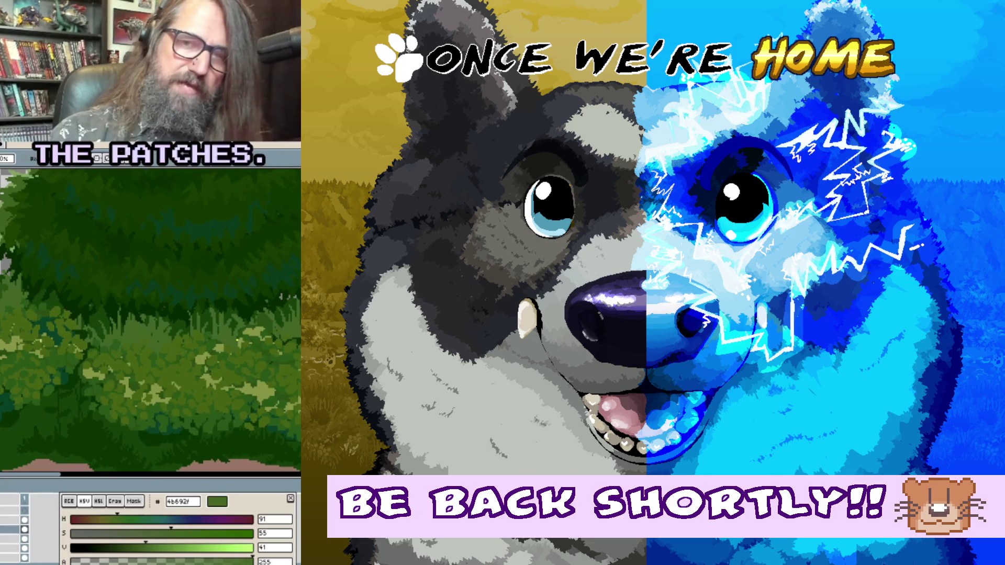
drag(204, 370, 125, 352)
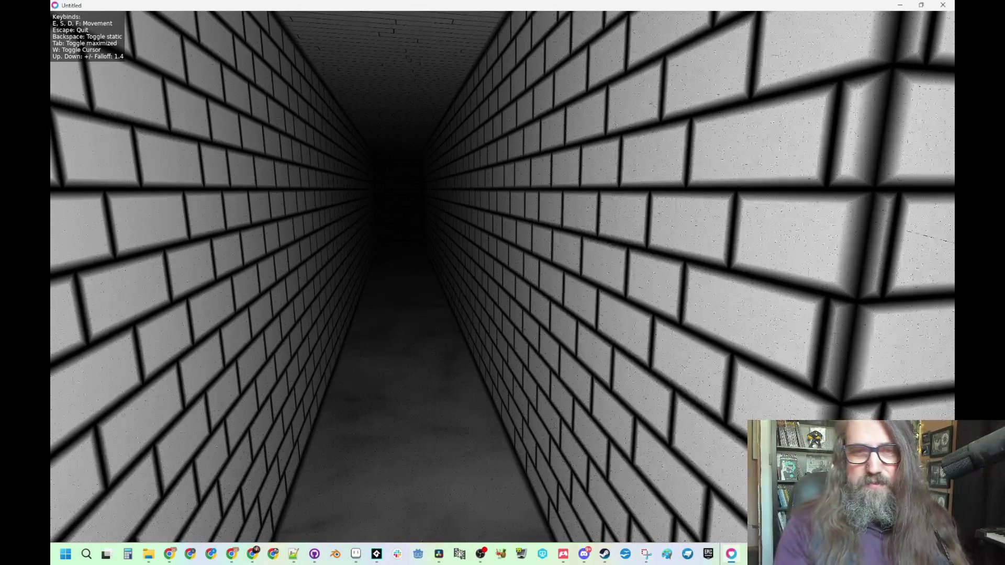
Walk down the brick corridor to its far wall, round the corner, and enter the dim open room
key(s)
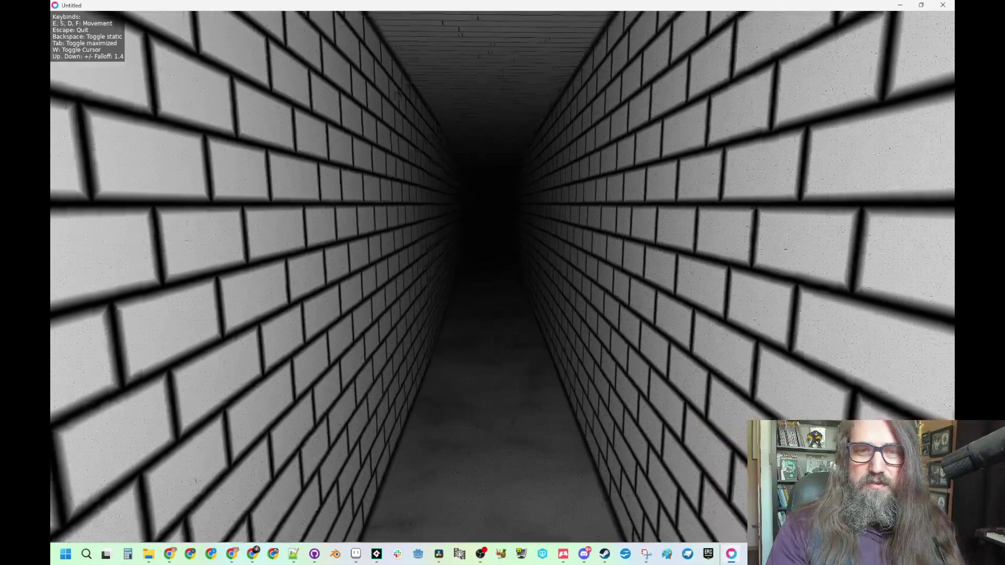
key(e)
key(w)
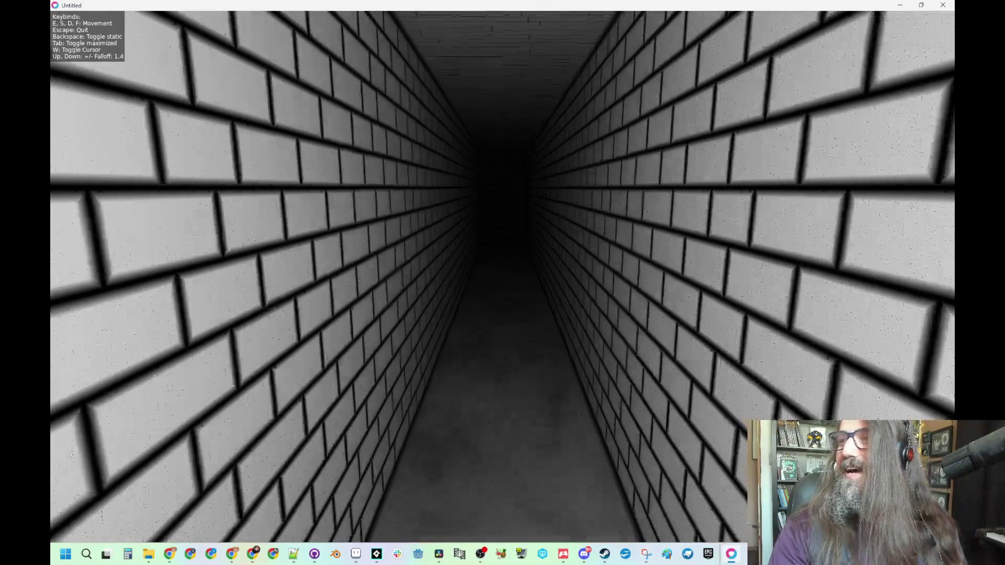
key(e)
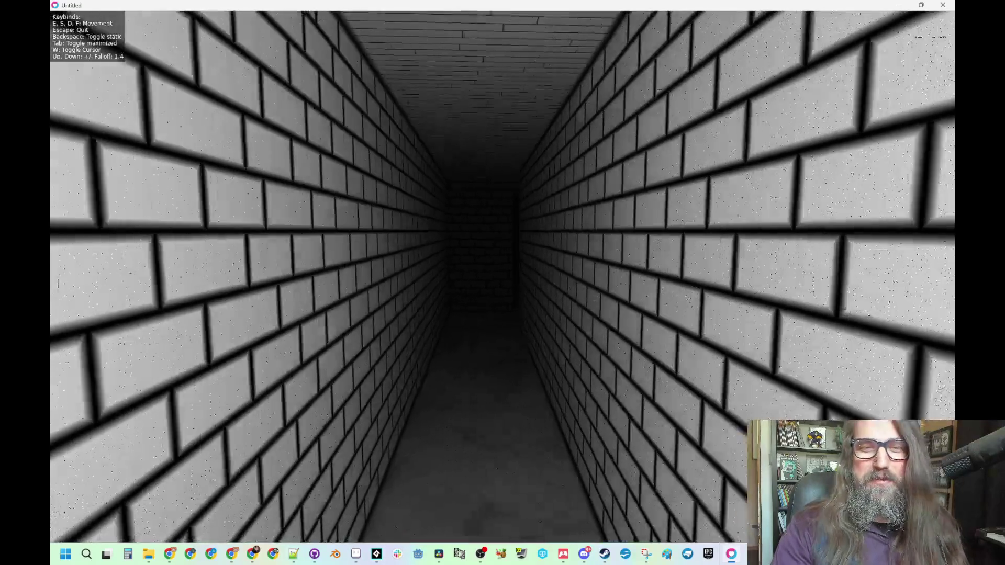
key(e)
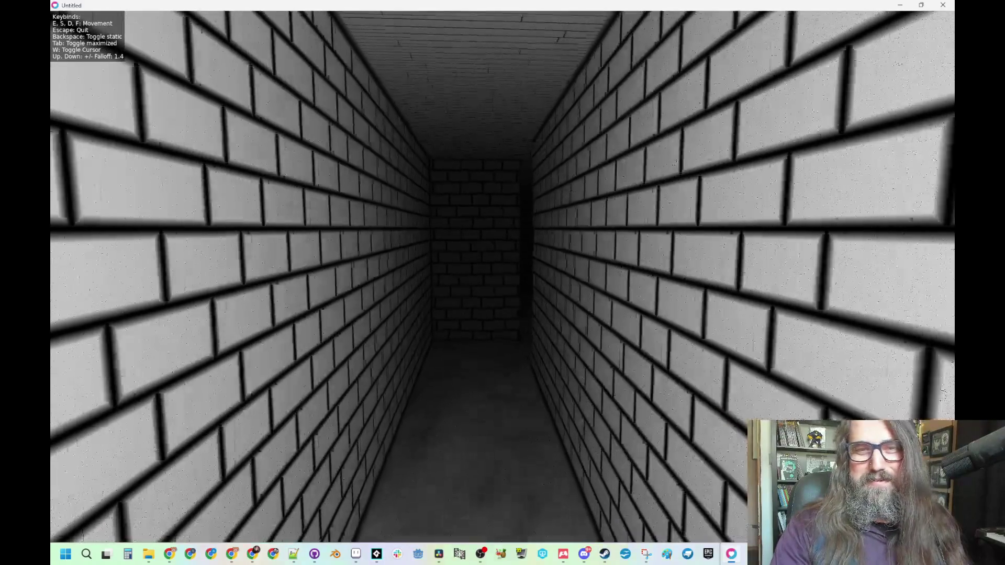
key(e)
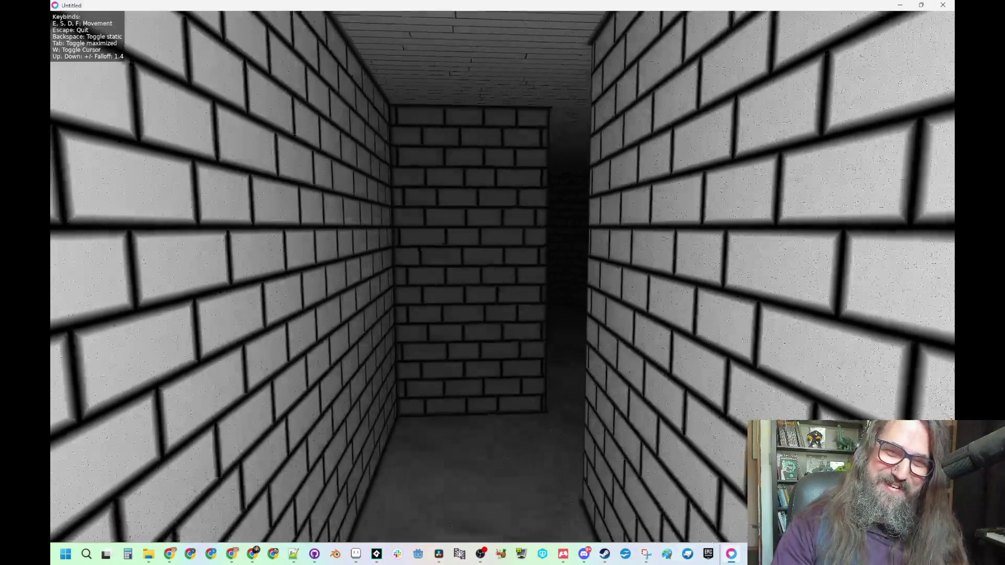
key(e)
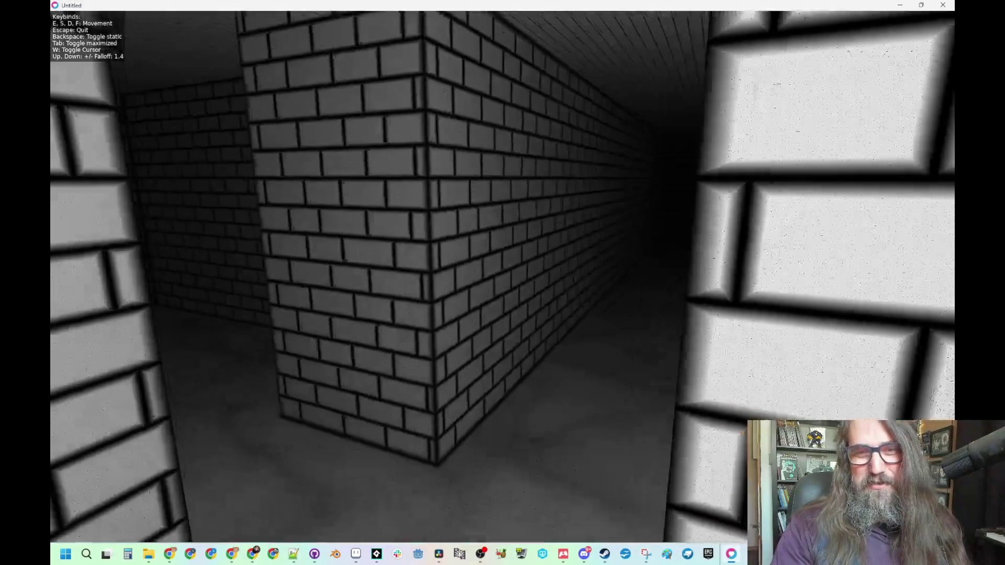
key(e)
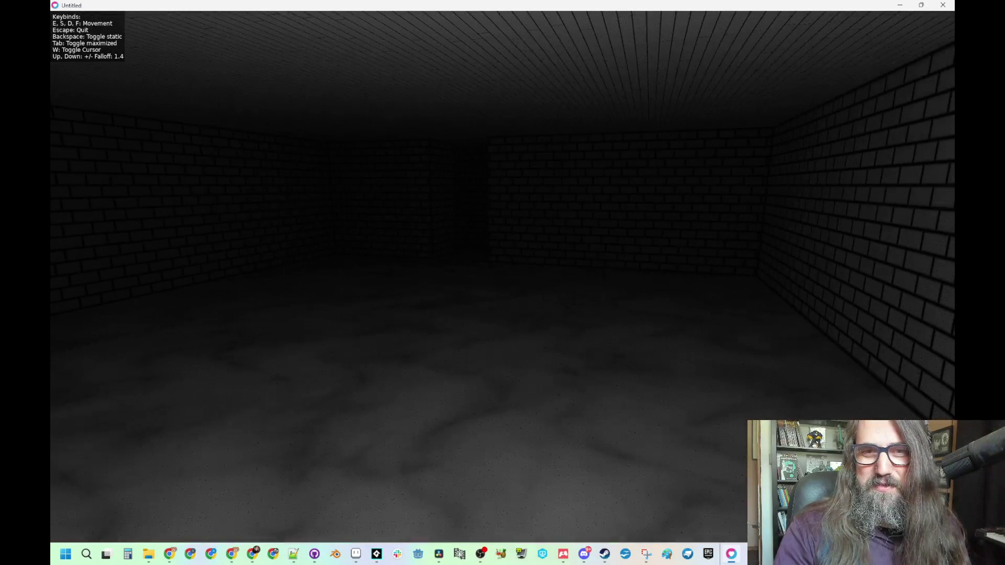
Walk down the brick corridor and turn through the right-side opening into a long corridor
key(s)
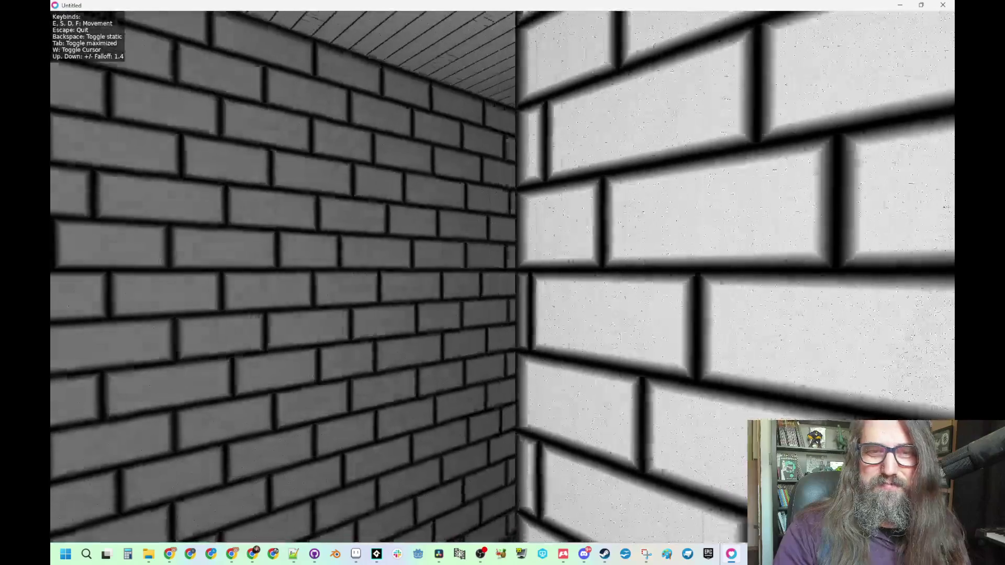
key(e)
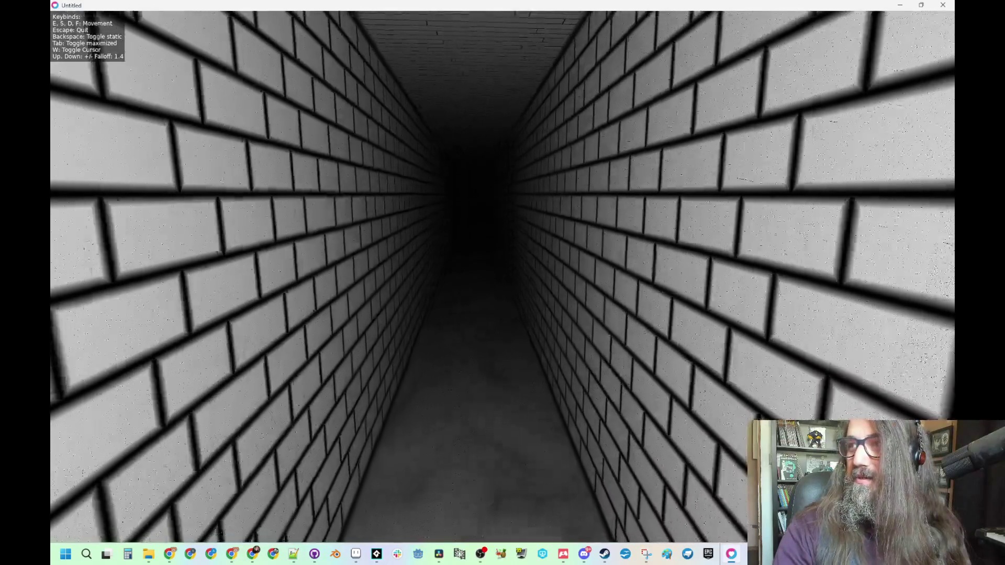
key(e)
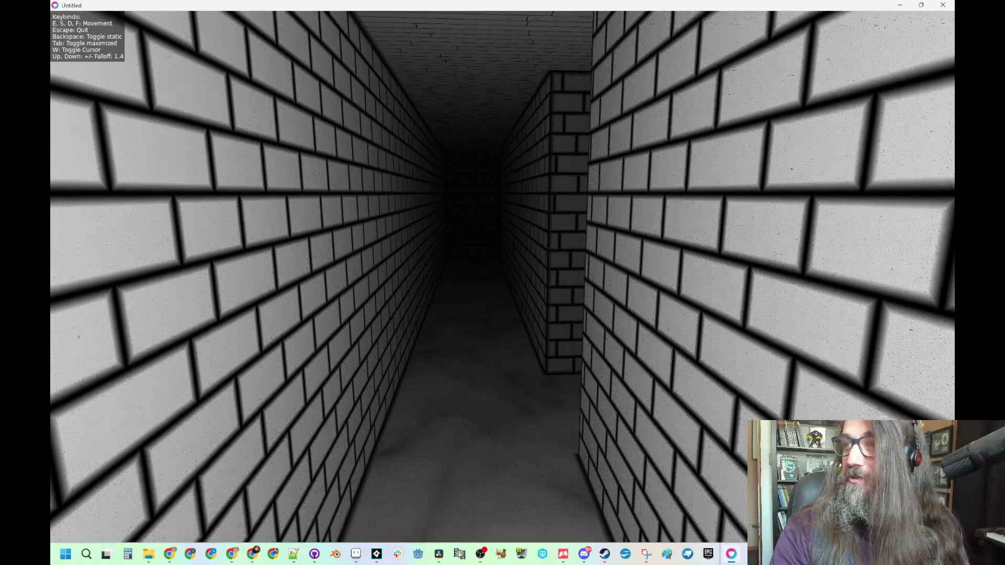
key(e)
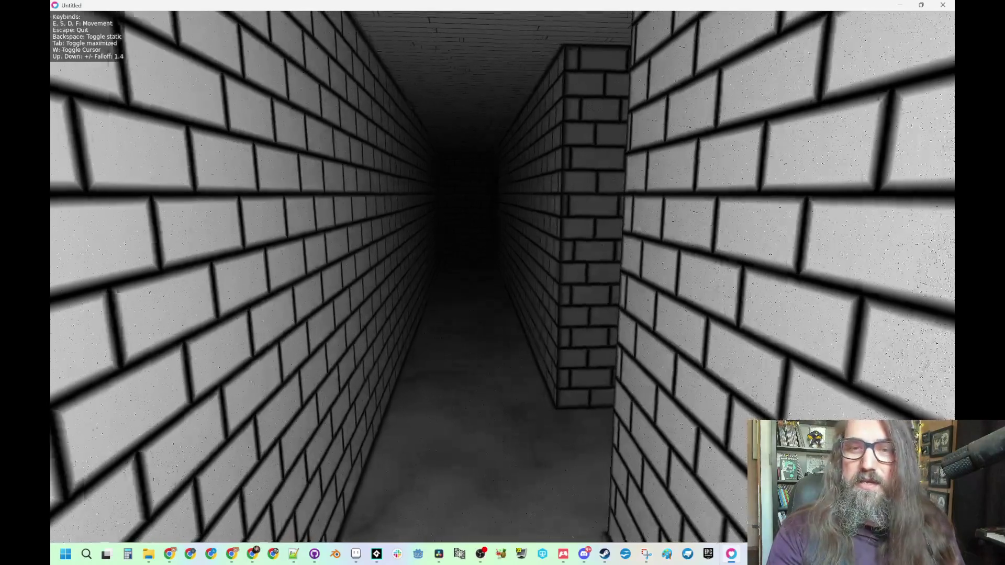
key(e)
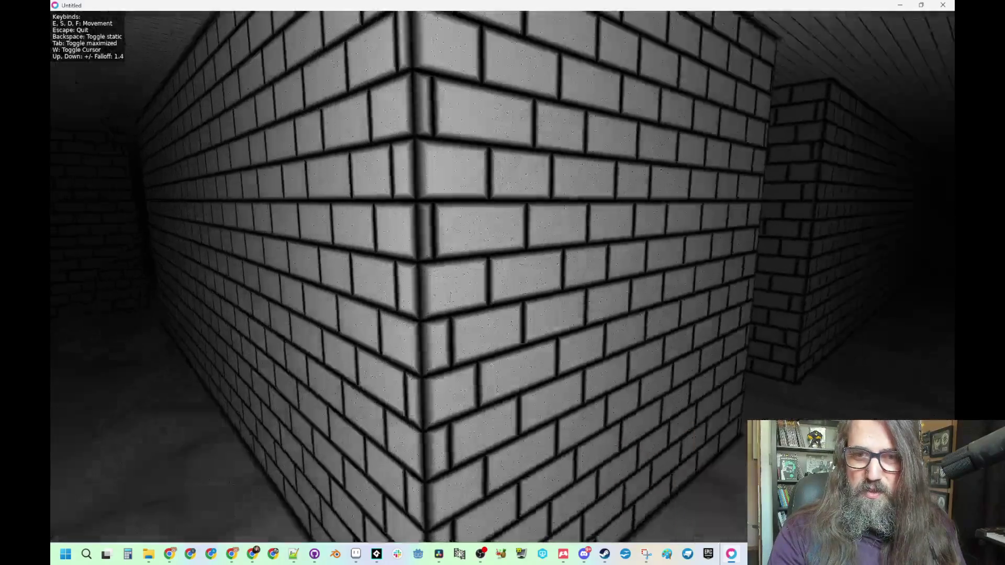
key(e)
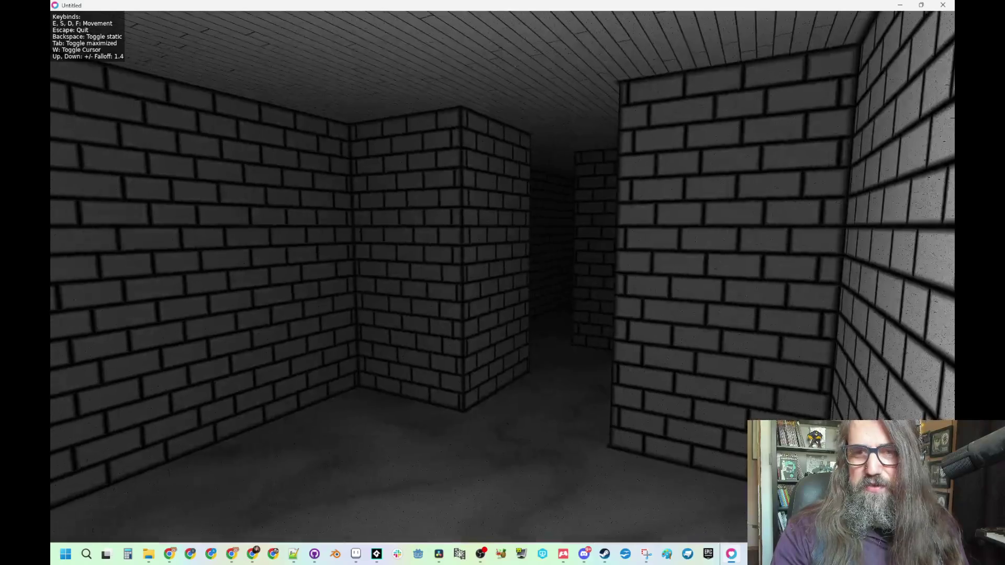
Turn left down the long corridor, pass the wall corner, and walk to the next end wall
key(e)
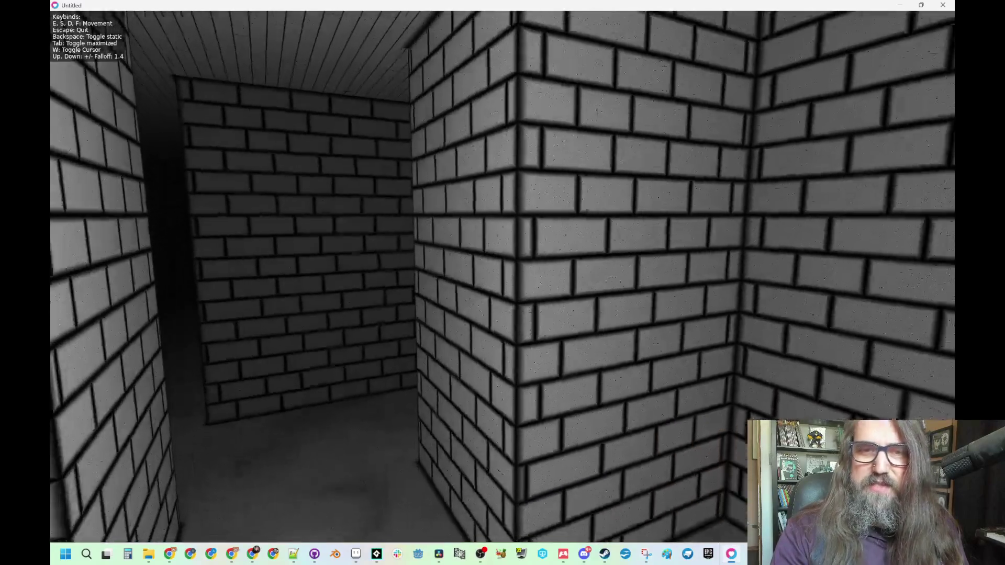
key(e)
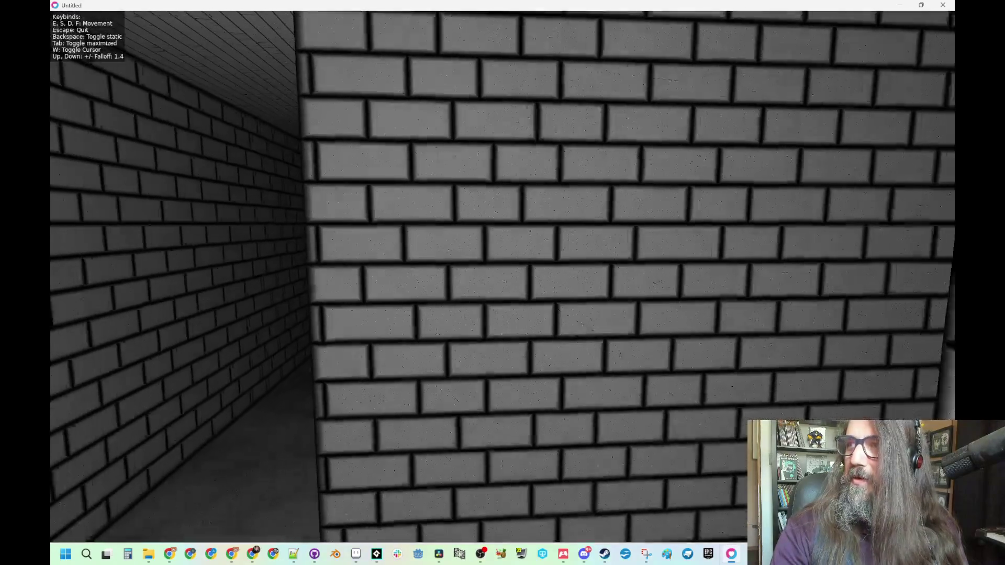
key(e)
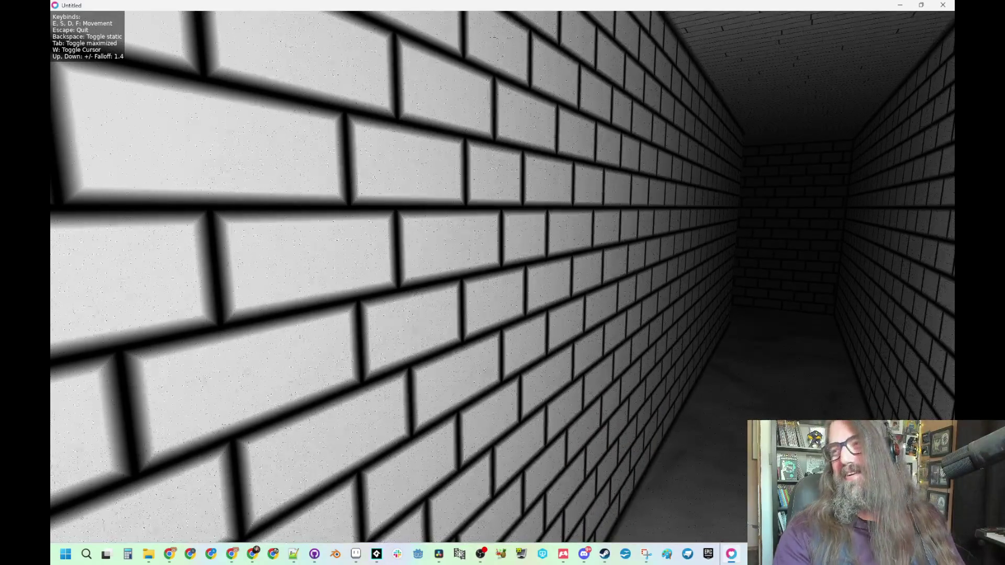
key(e)
key(e)
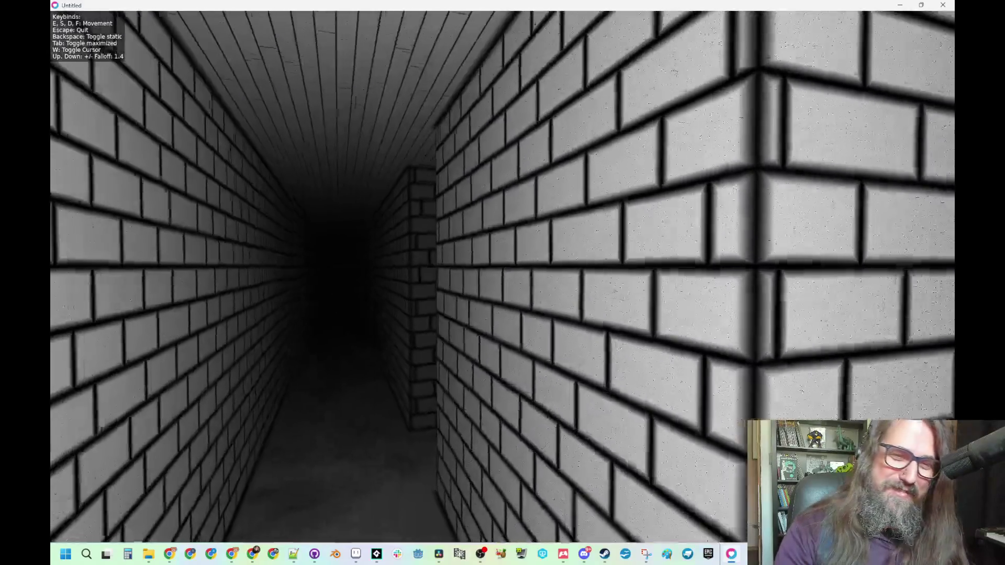
key(e)
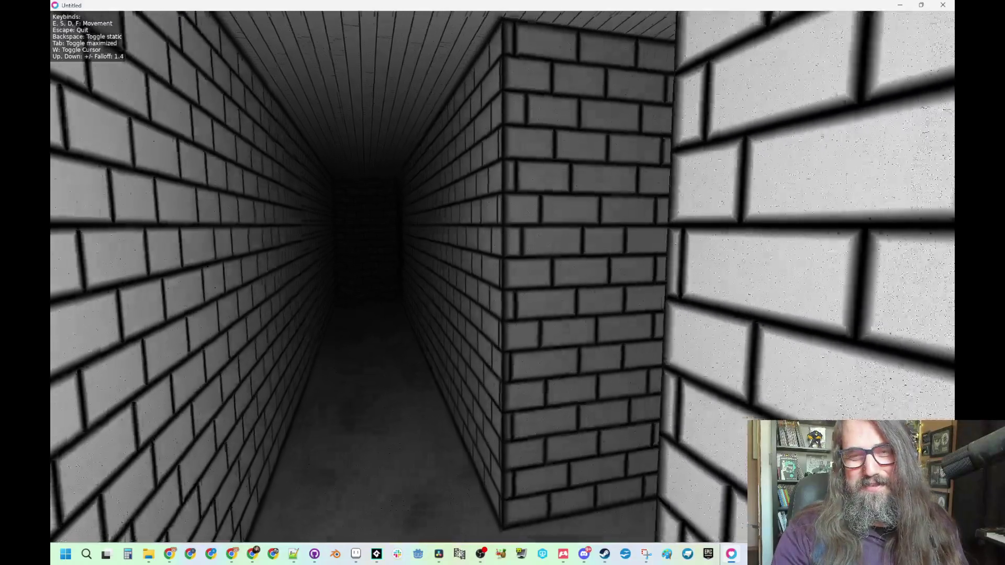
key(e)
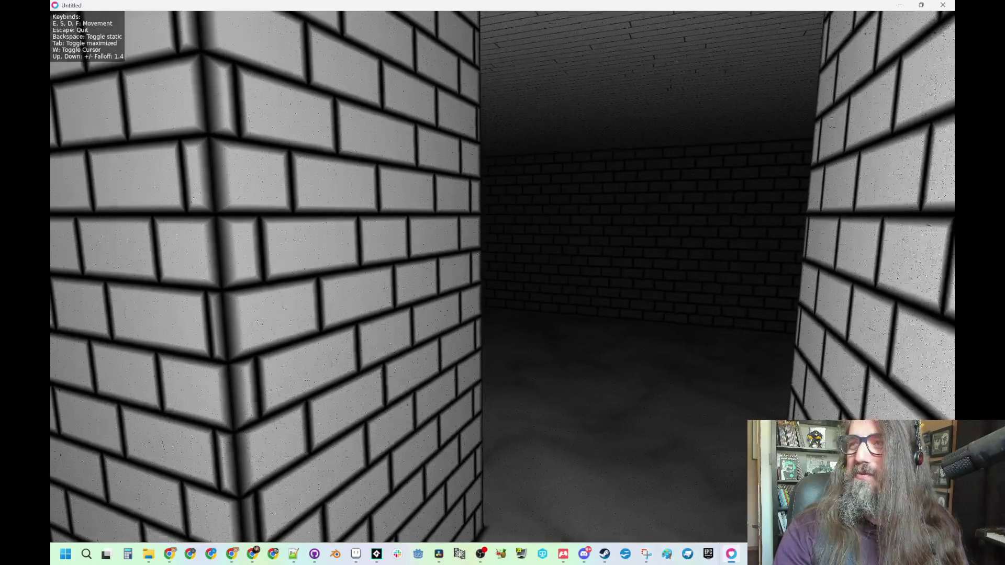
key(e)
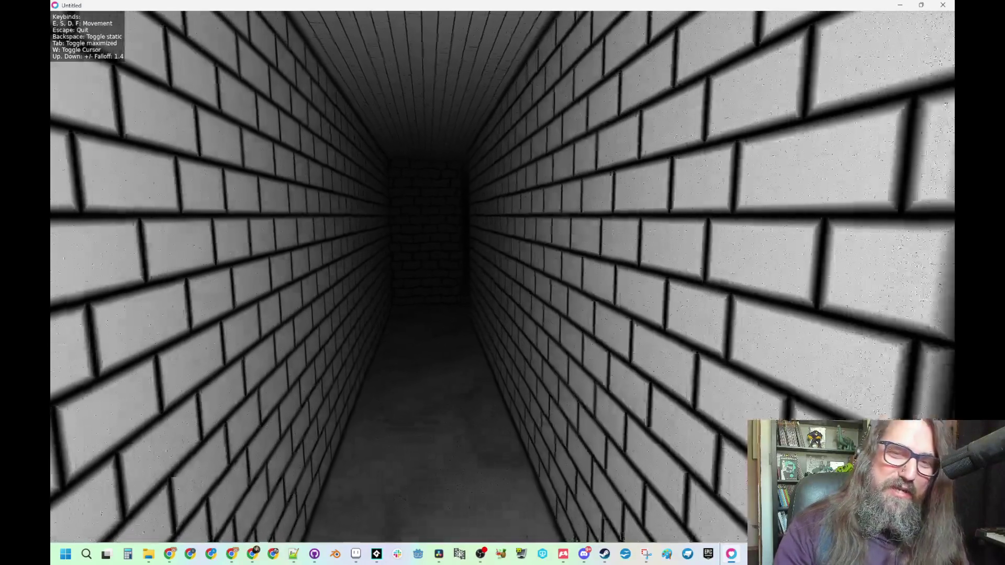
key(e)
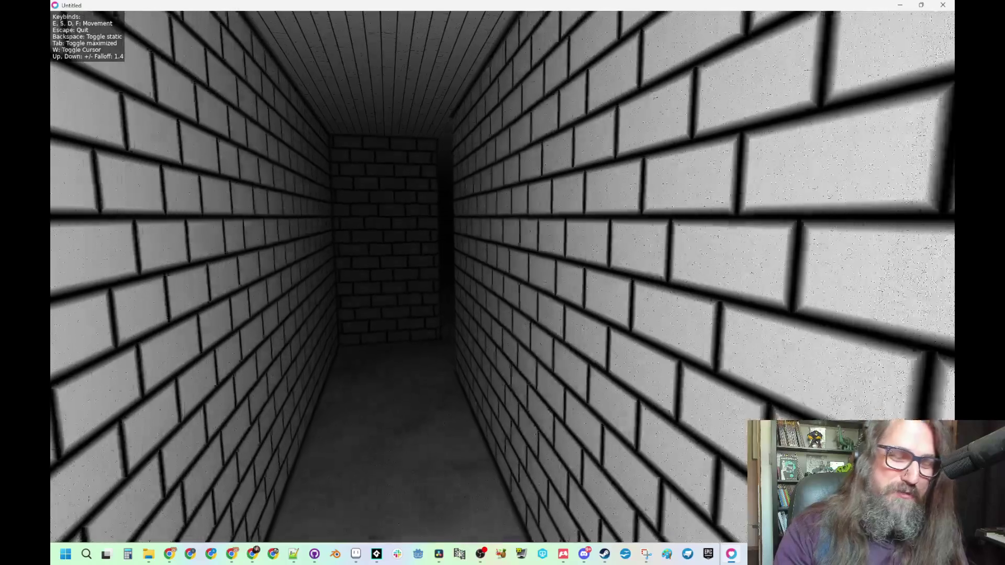
key(e)
key(e)
key(e)
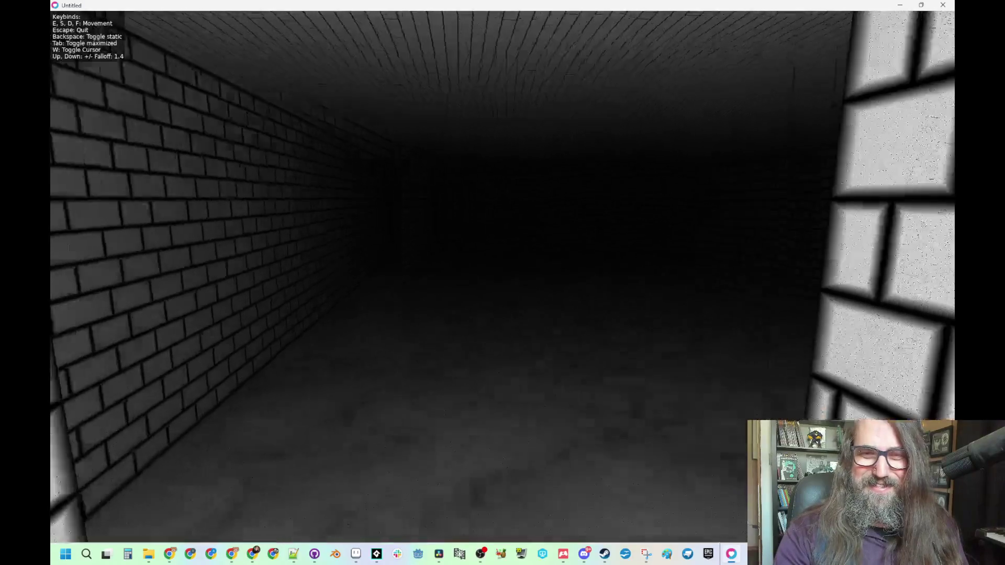
Walk past the bright wall along the left wall toward the dark opening
key(e)
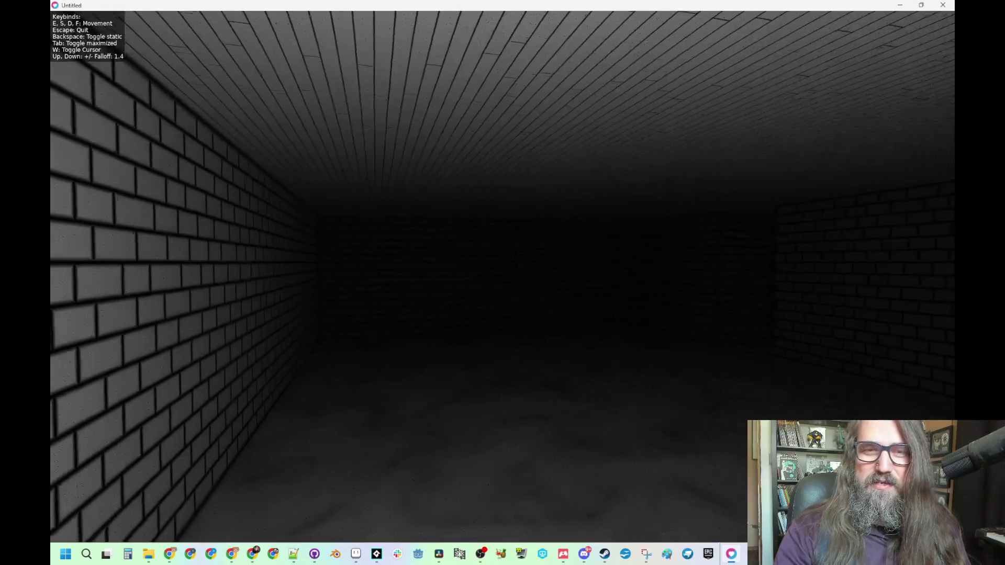
key(e)
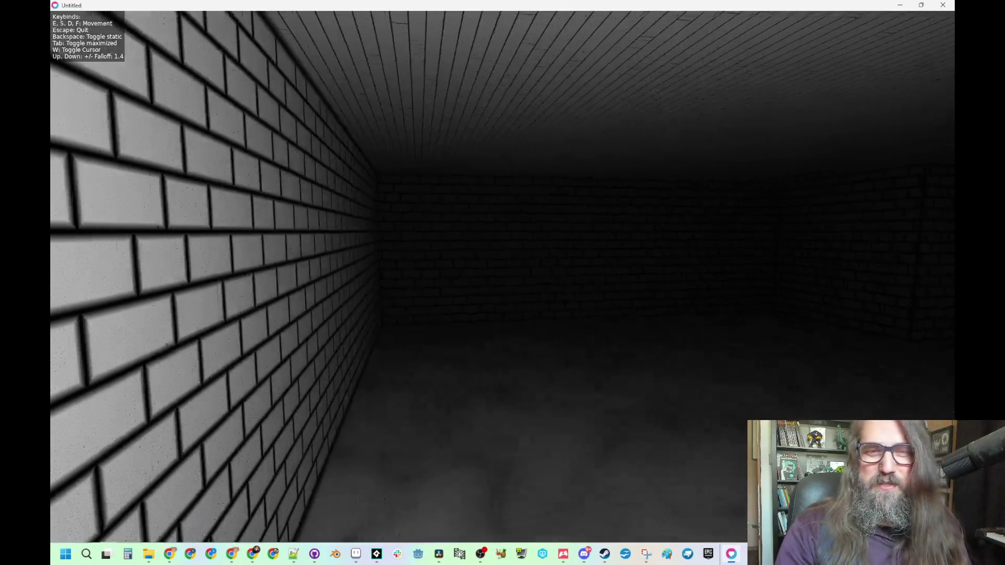
key(e)
key(s)
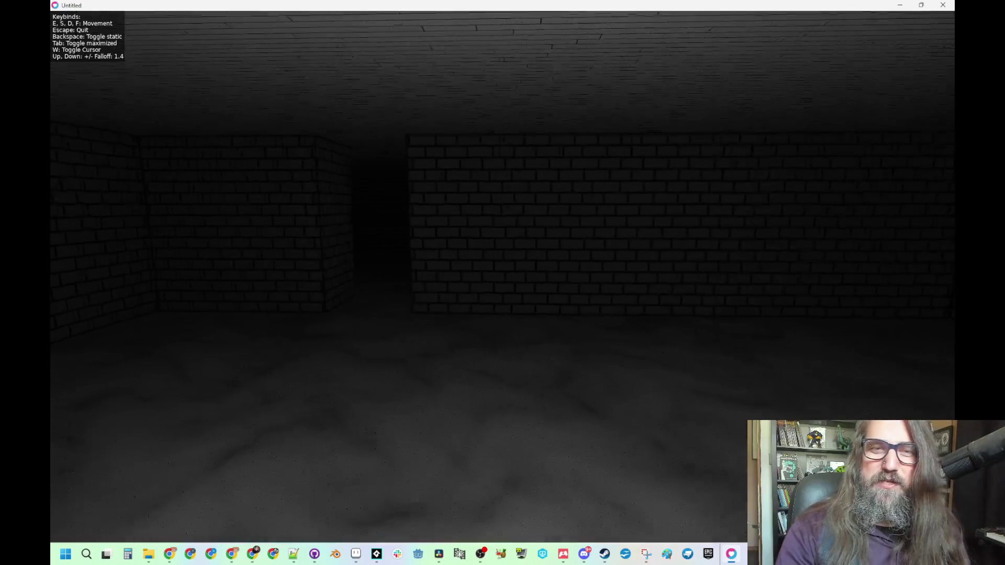
key(e)
key(s)
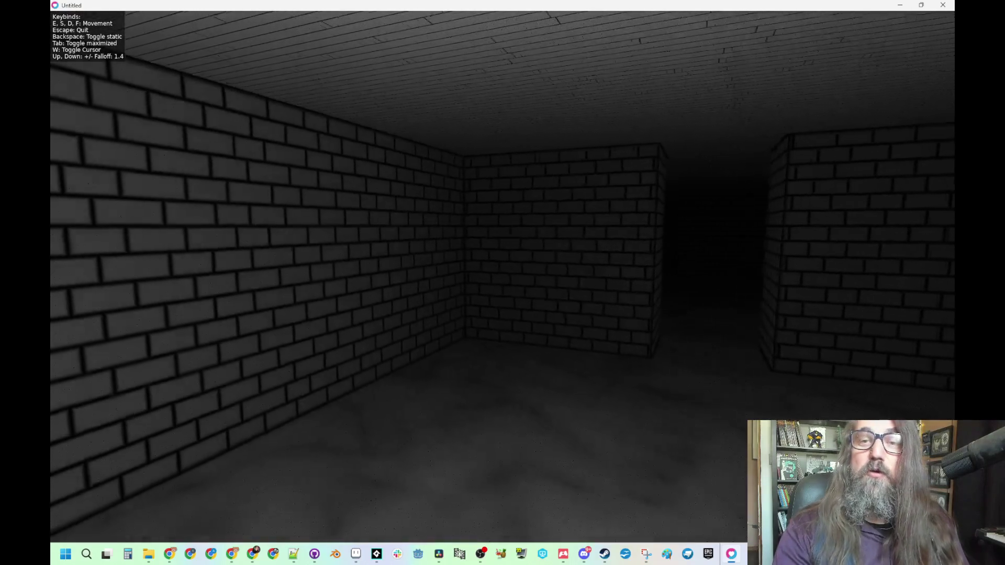
key(e)
key(f)
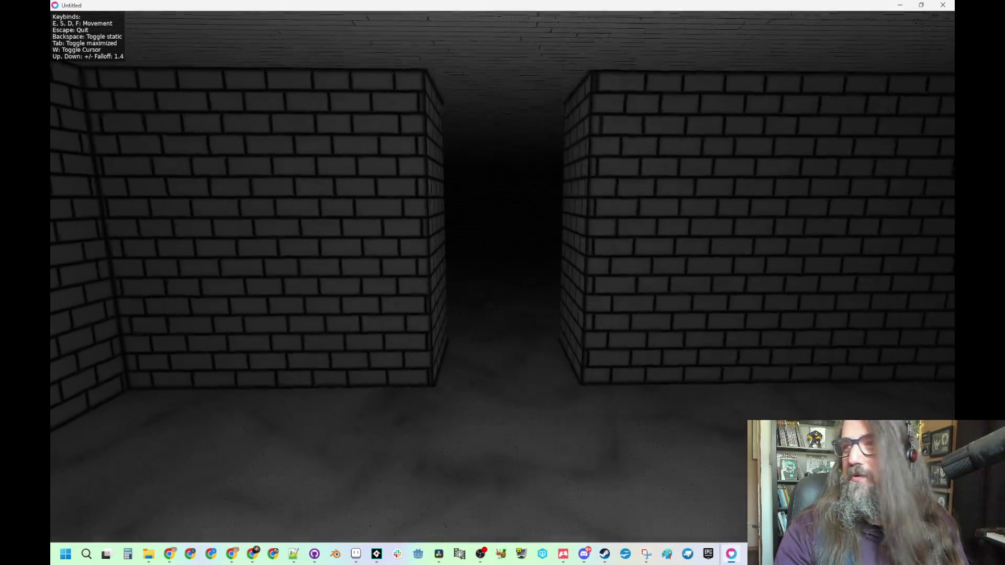
Pass through the corridor into the wider dark room and walk down the narrow corridor beyond the pillar
key(e)
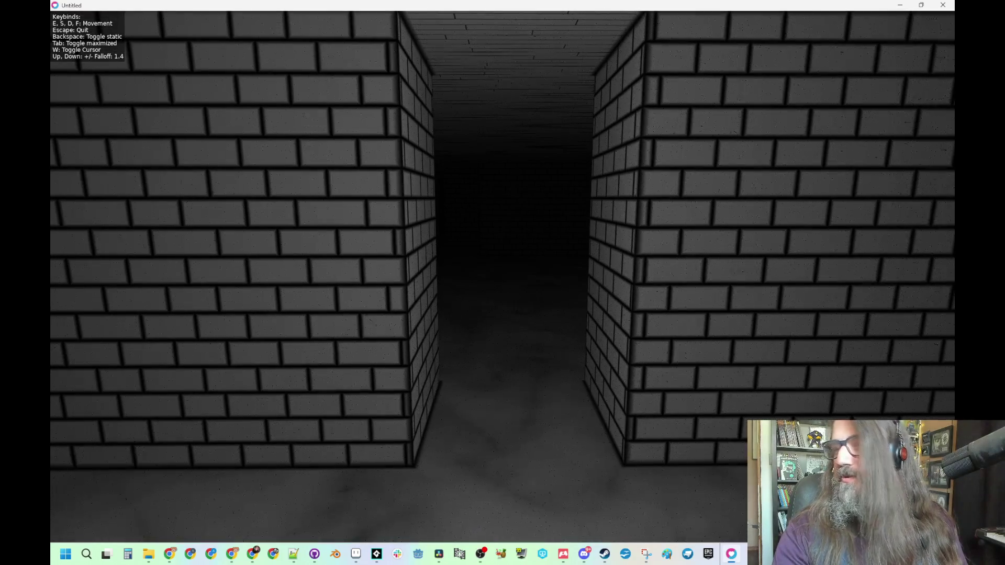
key(e)
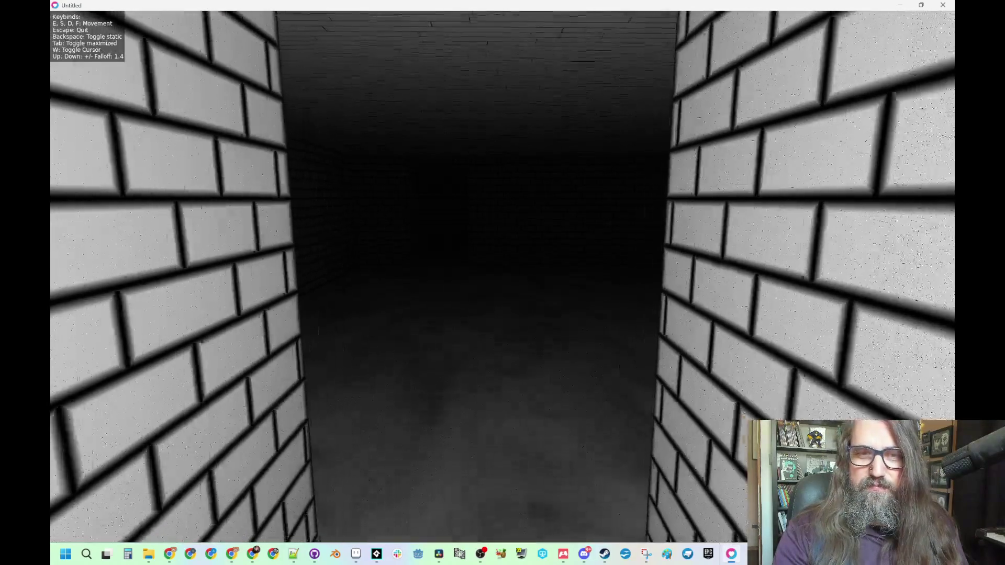
key(e)
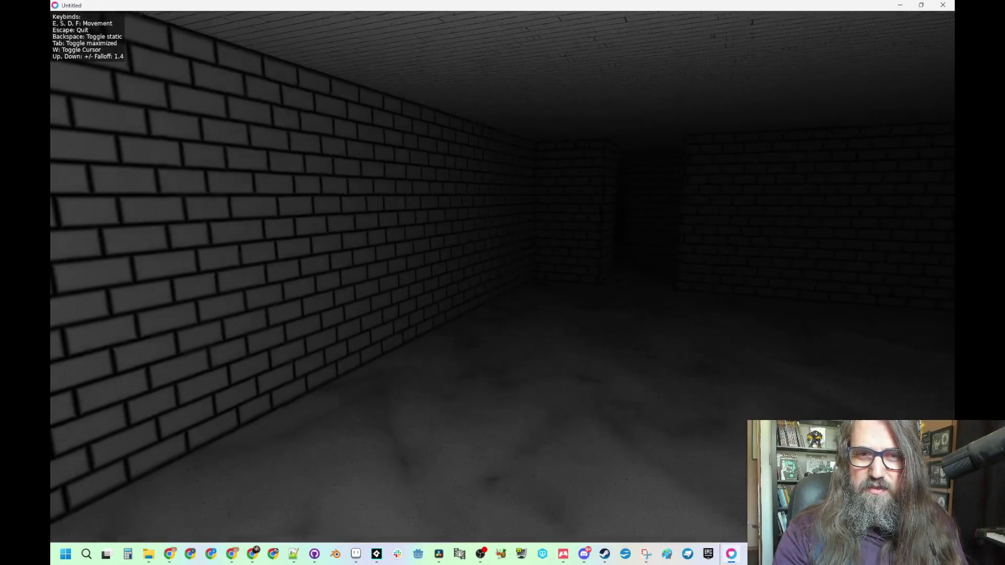
key(e)
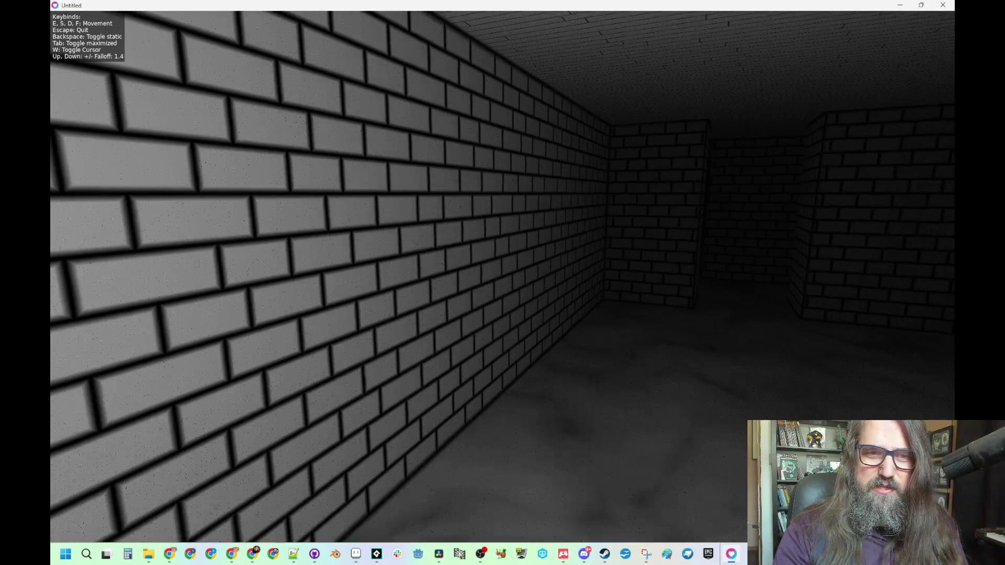
key(e)
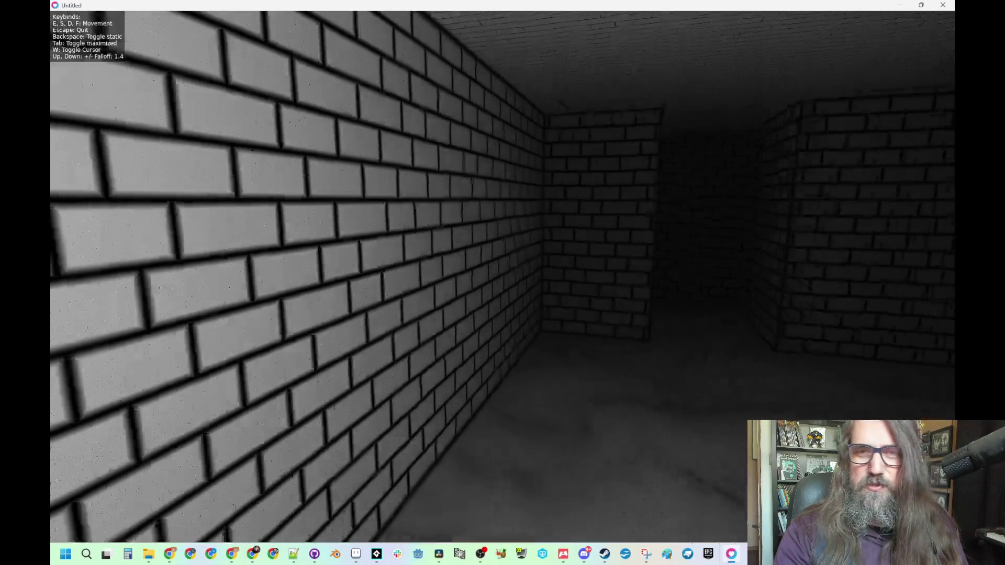
key(e)
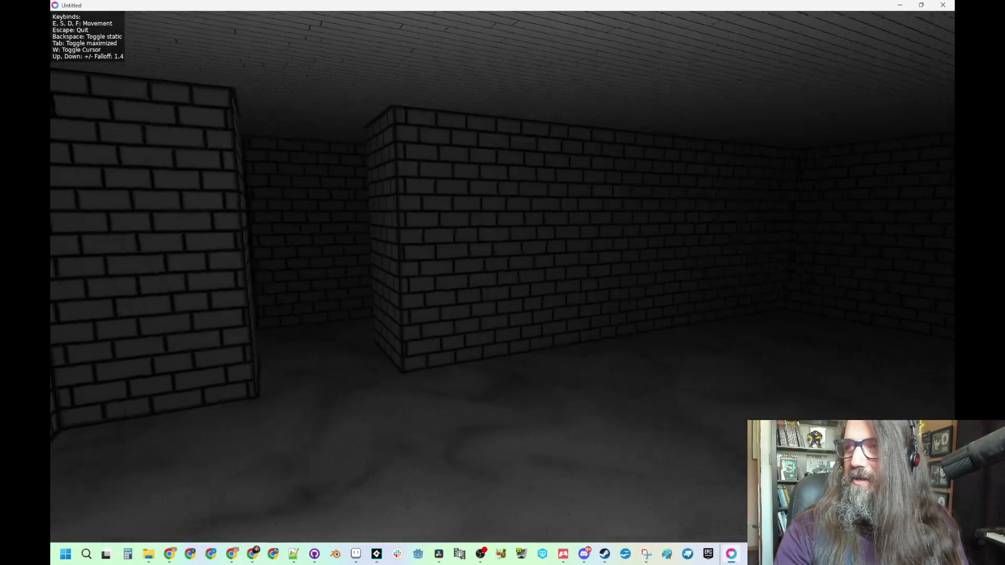
key(e)
key(e)
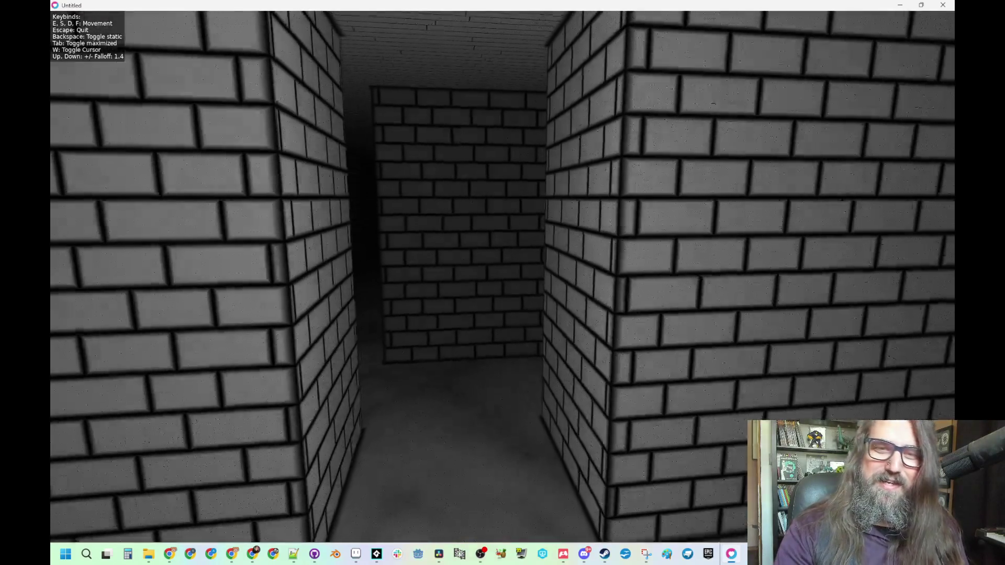
key(e)
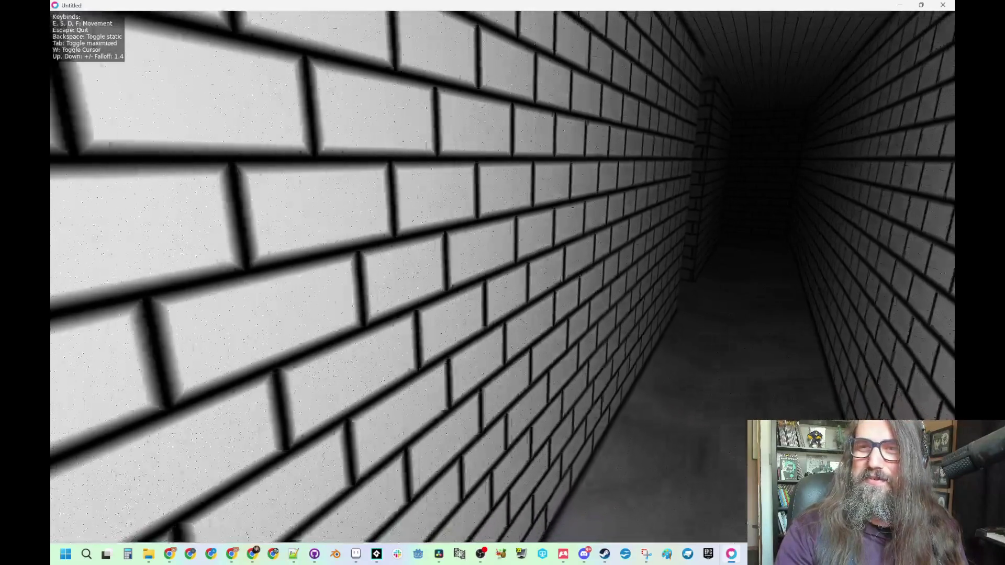
Walk the long corridor into the dead-end room and turn back around
key(e)
key(e)
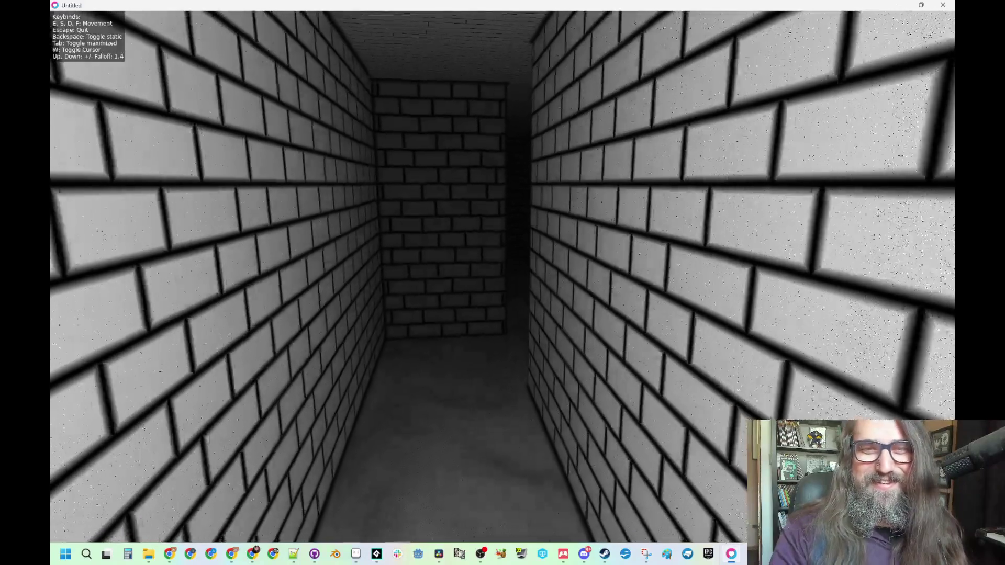
key(e)
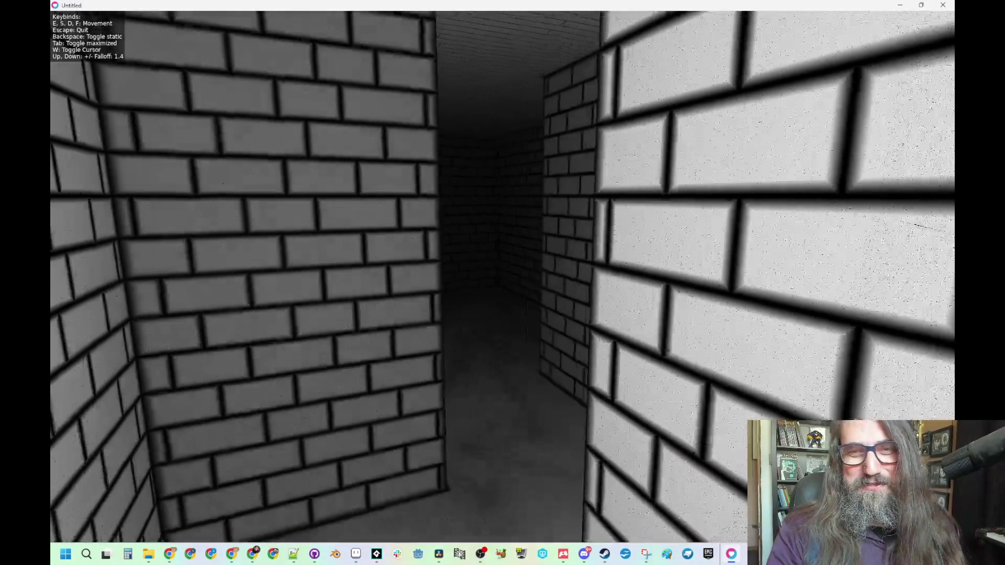
key(e)
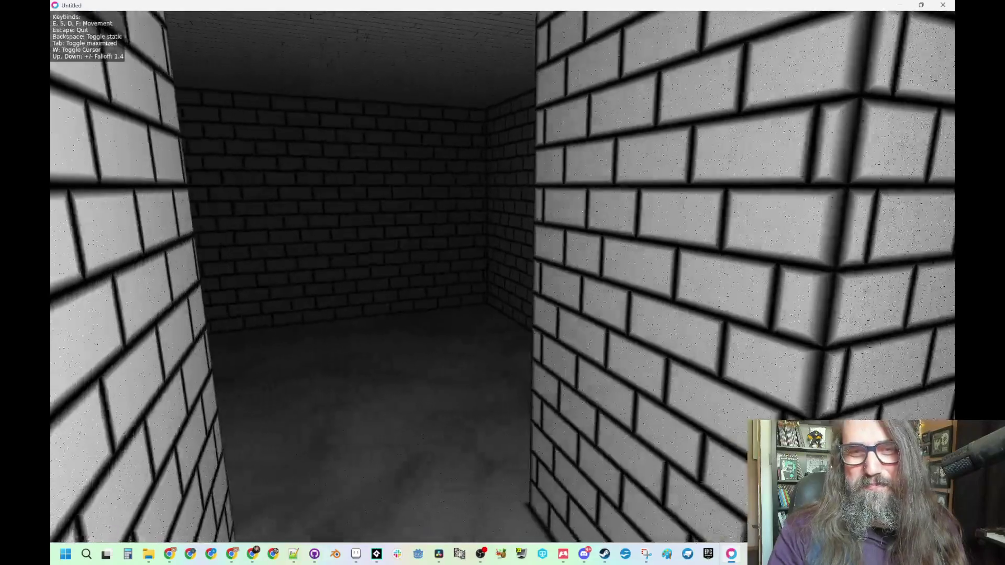
key(e)
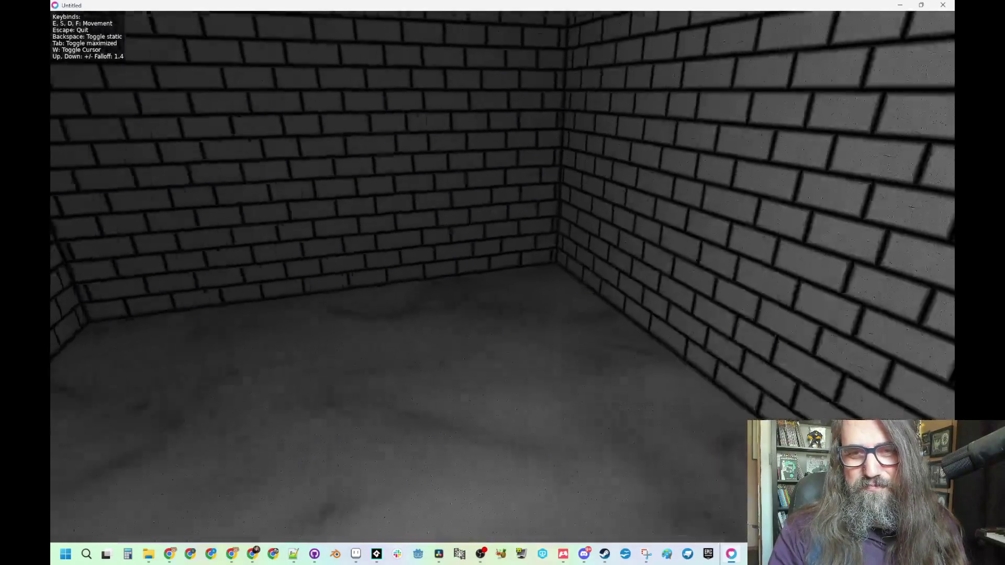
key(e)
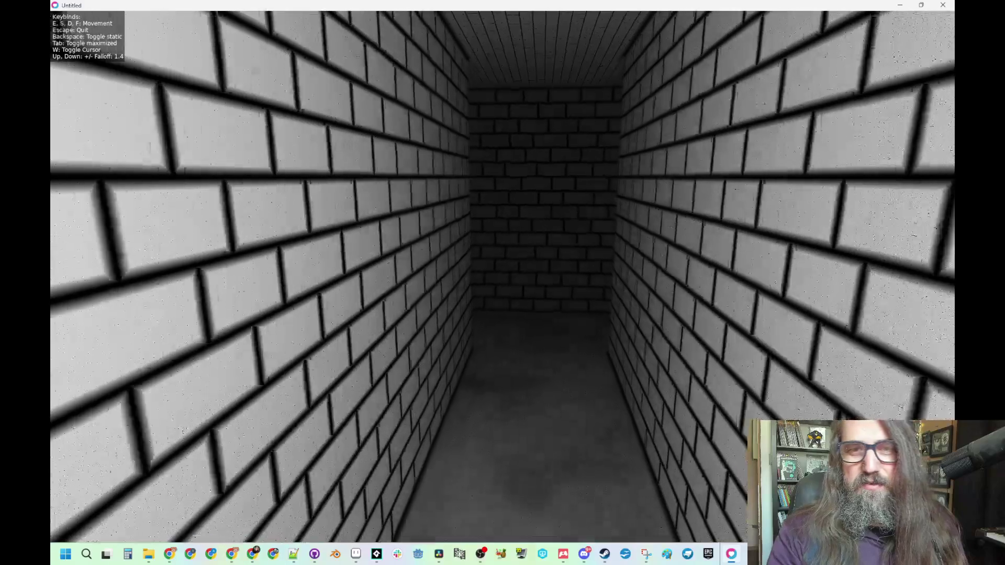
Approach the end wall, then turn and walk down another long corridor
key(e)
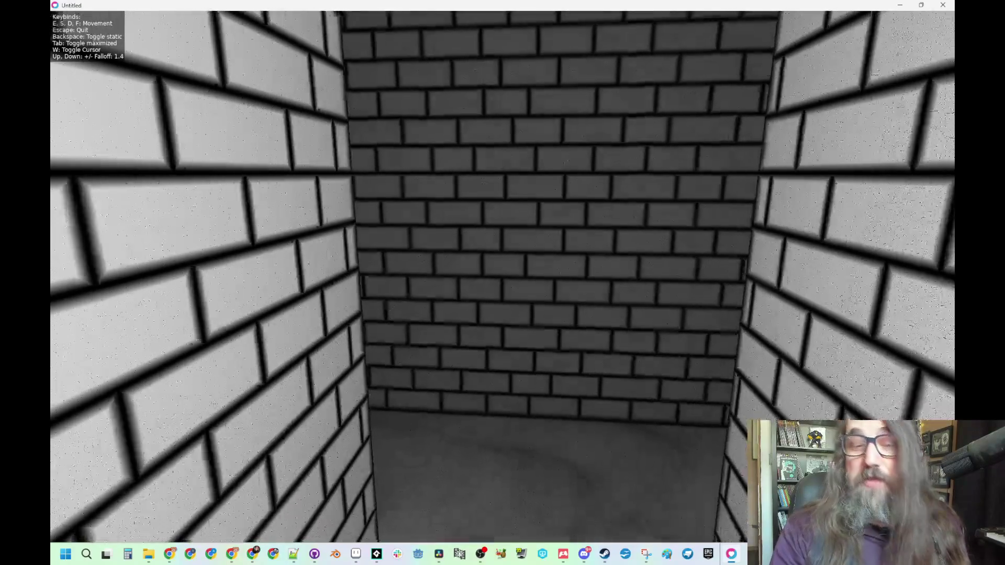
key(e)
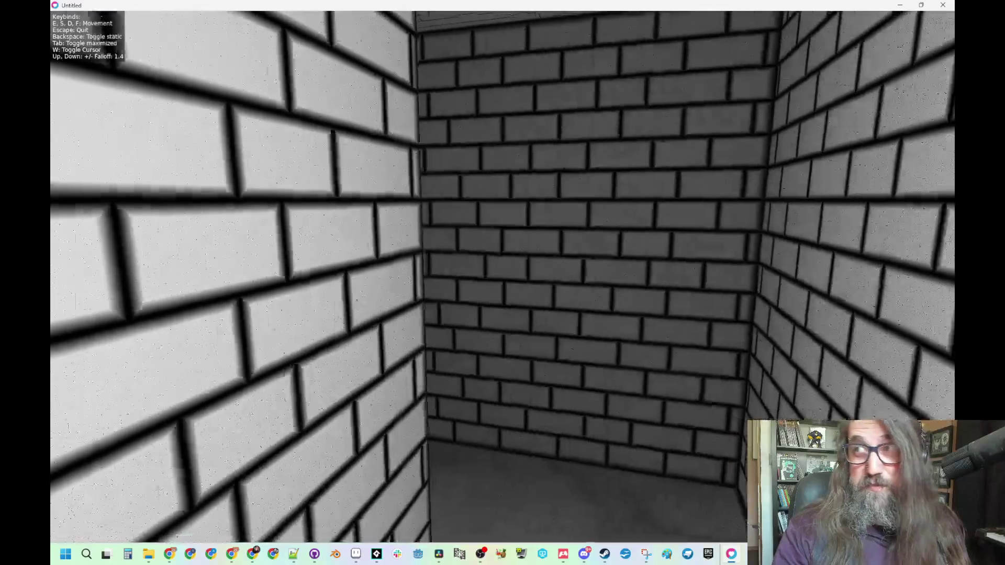
key(s)
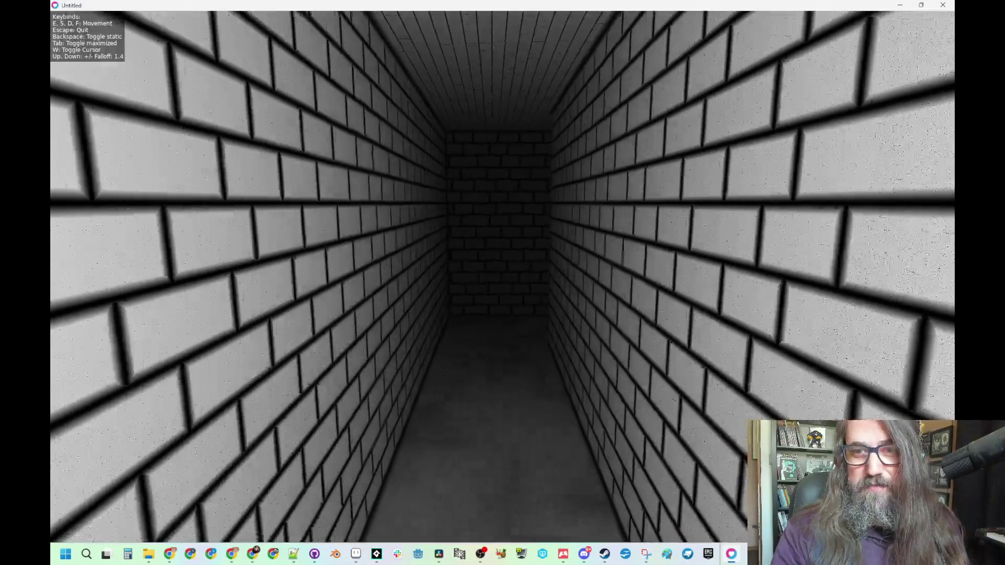
key(e)
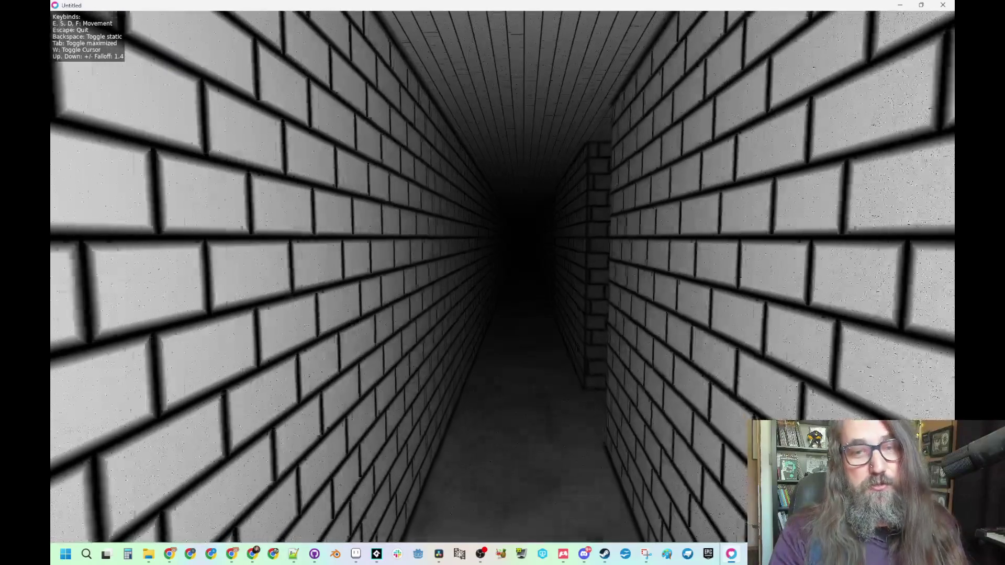
Pass the brick pillar, cross the large dark room, and round the corner toward the corridor's end wall
key(e)
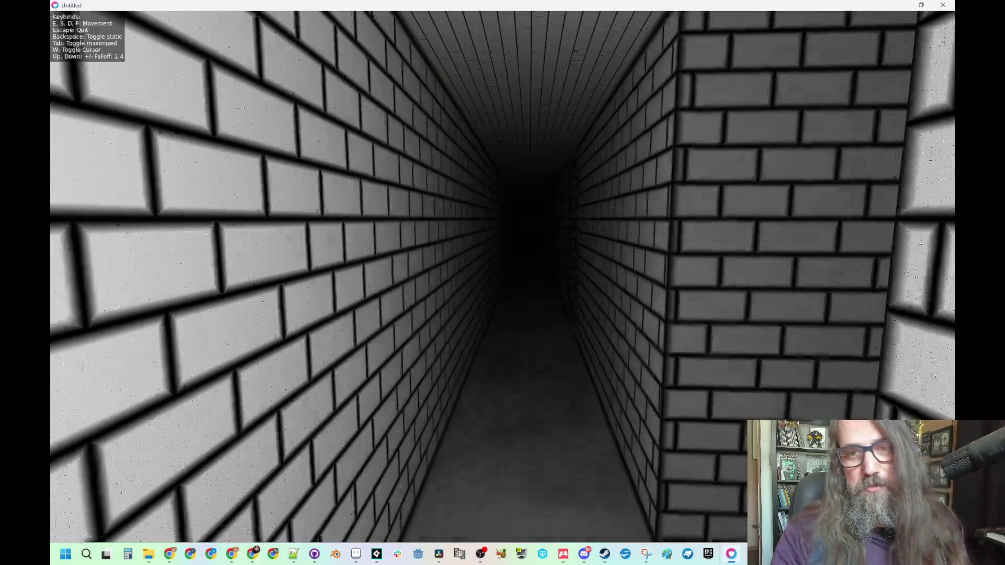
key(f)
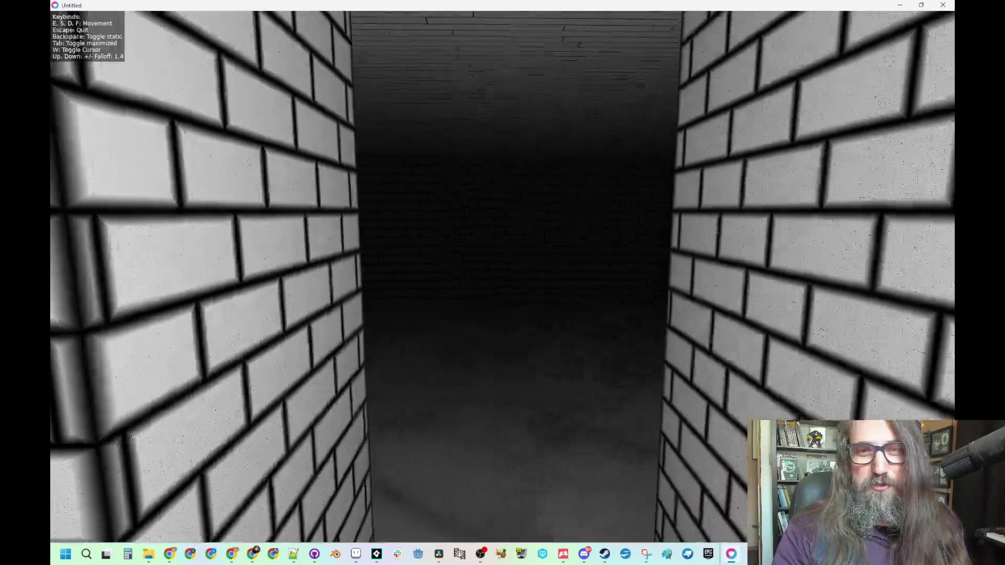
key(e)
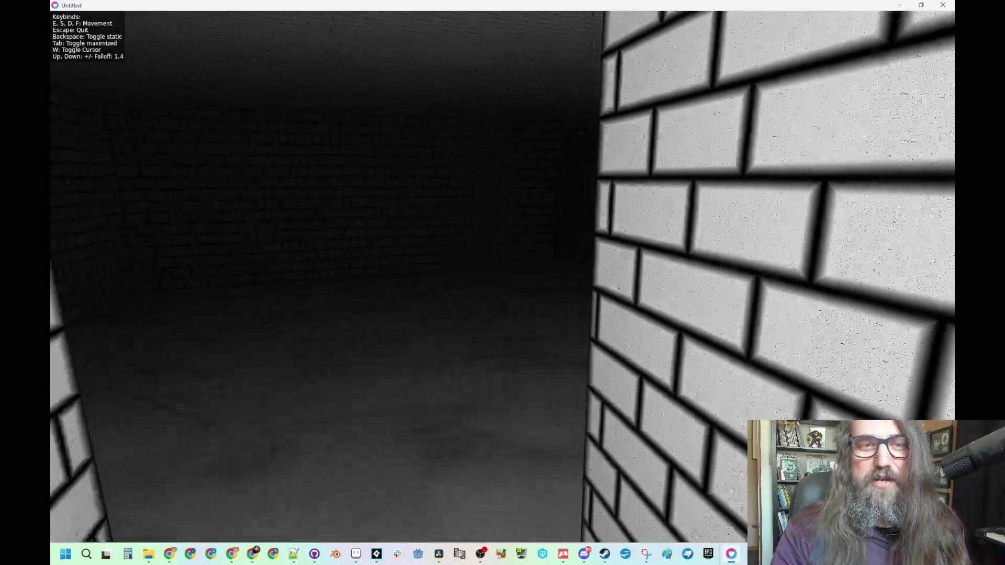
key(e)
key(e)
key(e)
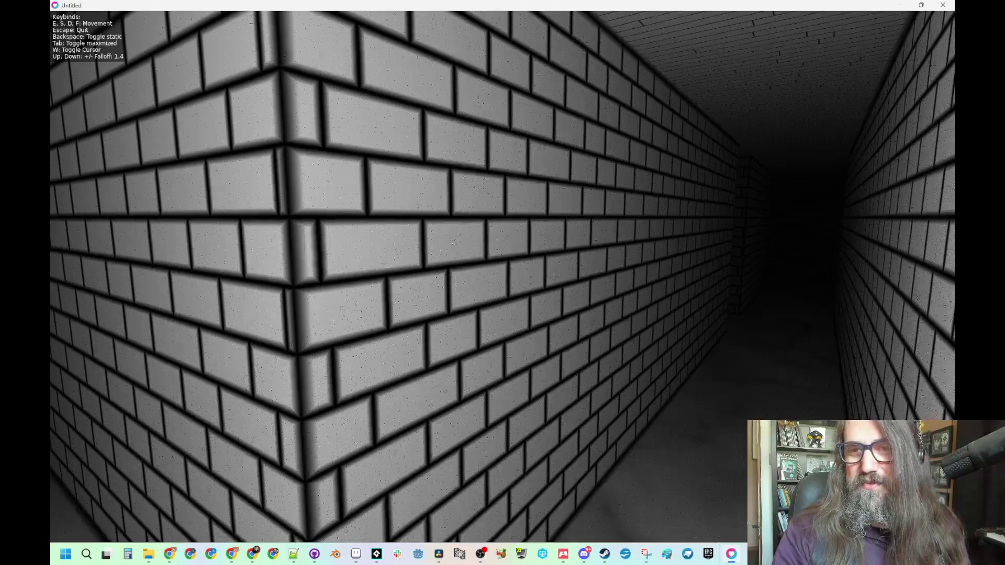
key(e)
key(e)
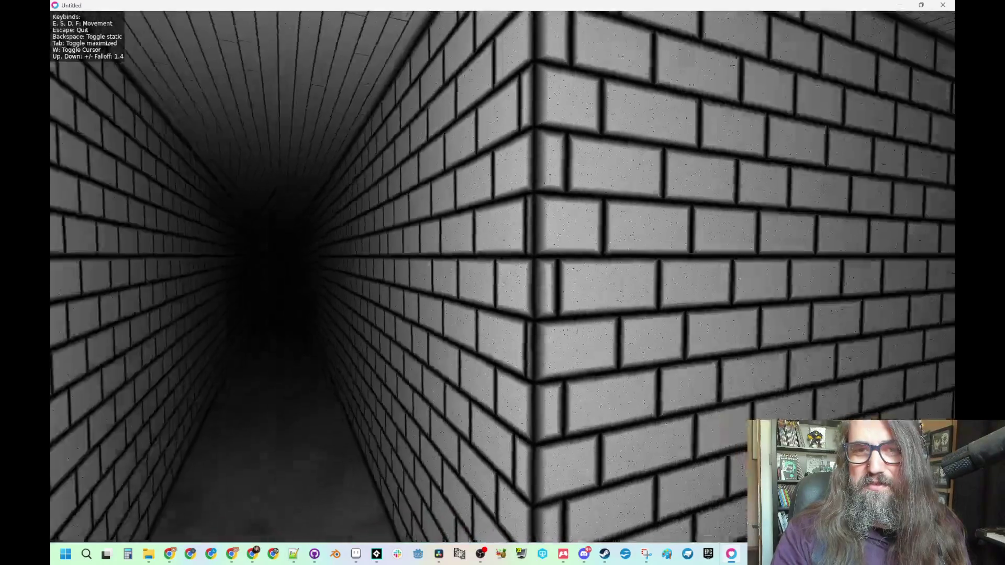
key(e)
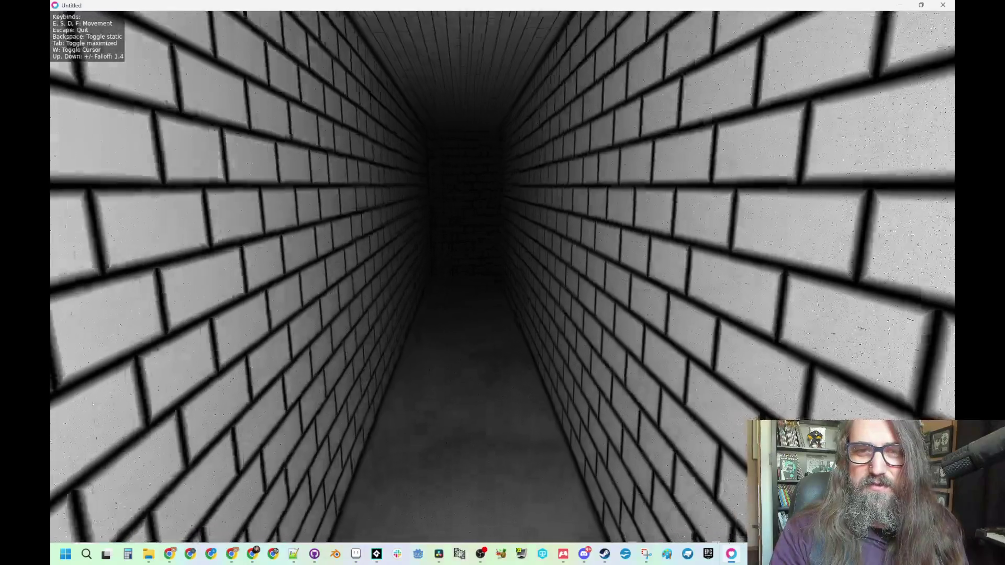
key(e)
key(e)
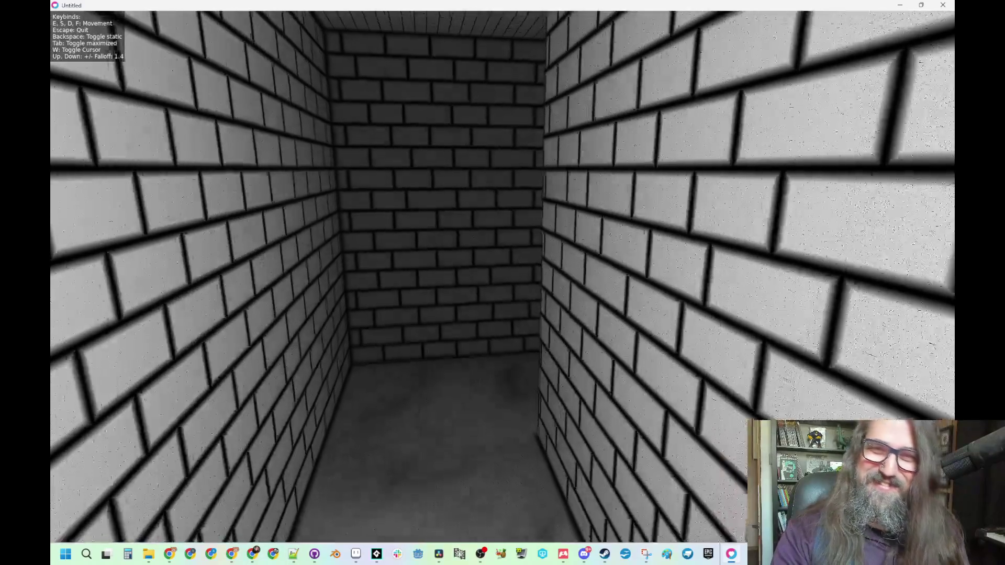
Turn right past the corner and line up with the new corridor ahead
key(s)
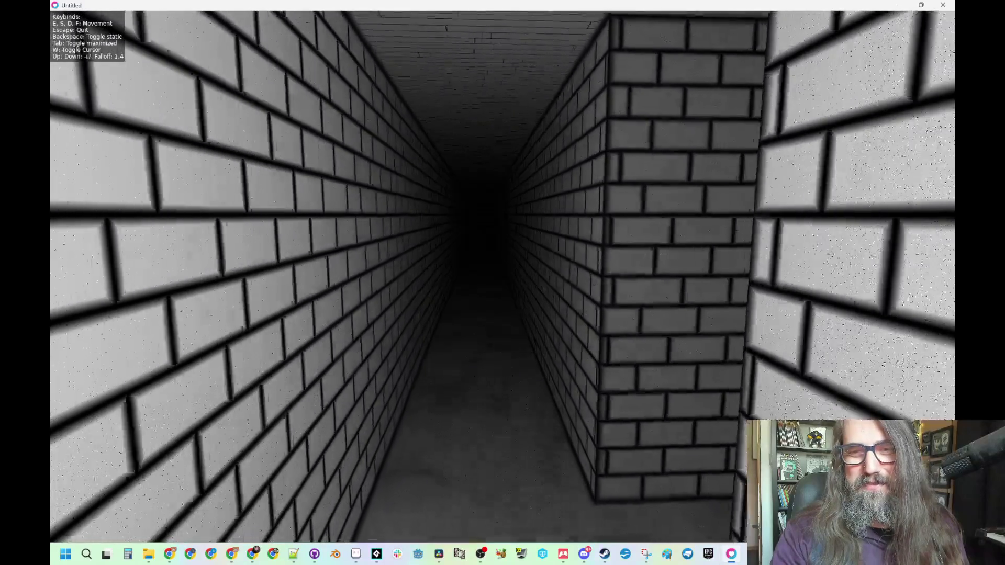
key(f)
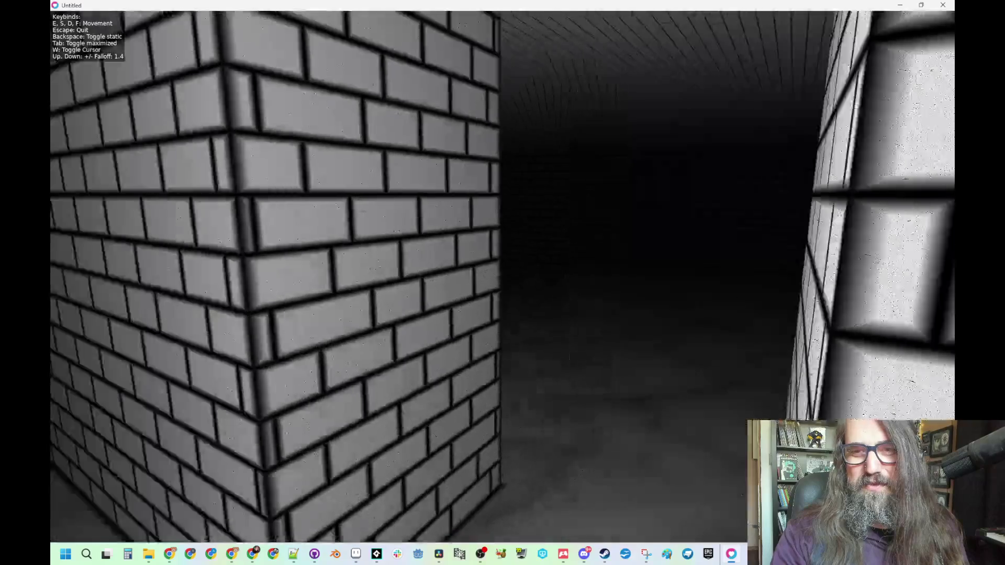
key(s)
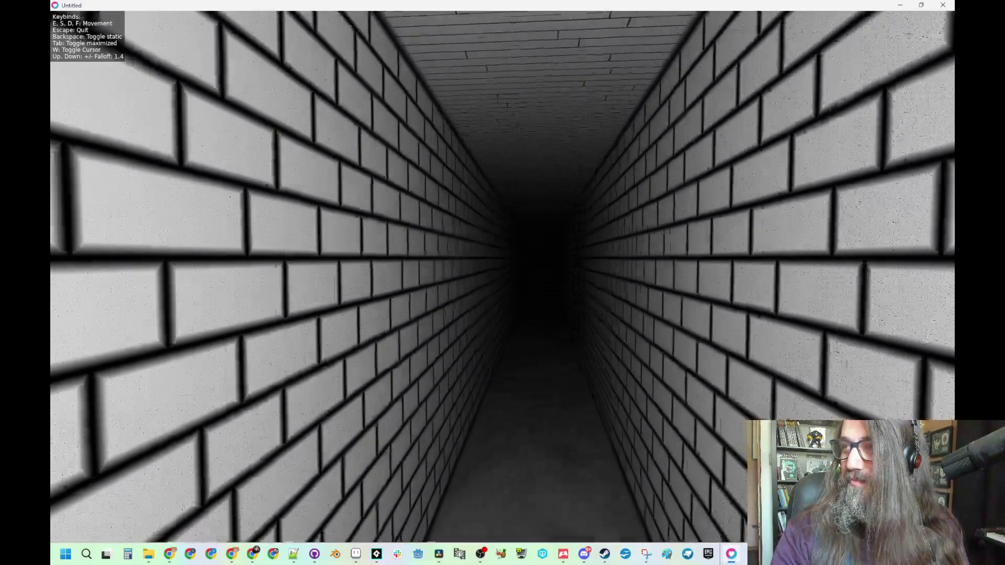
key(f)
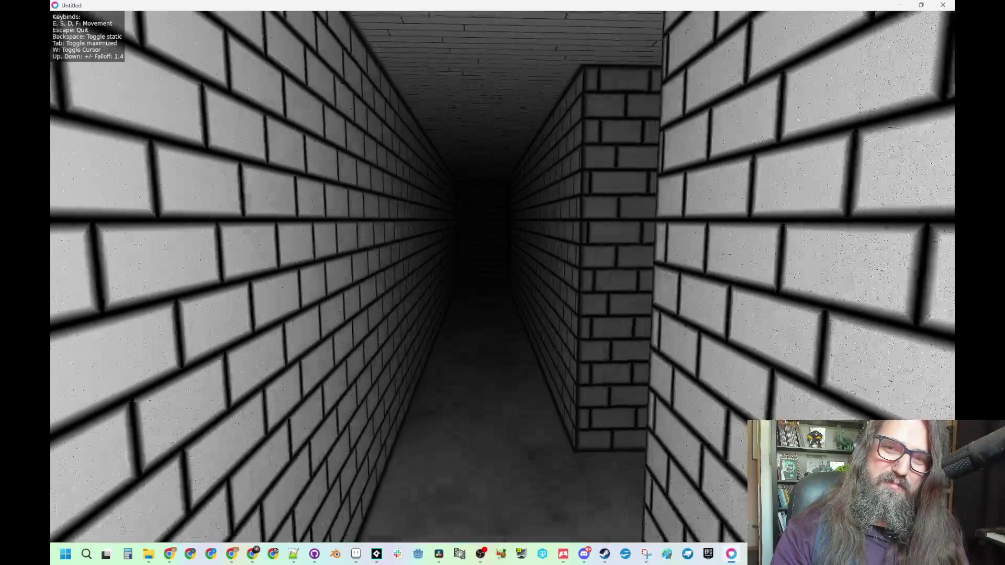
key(f)
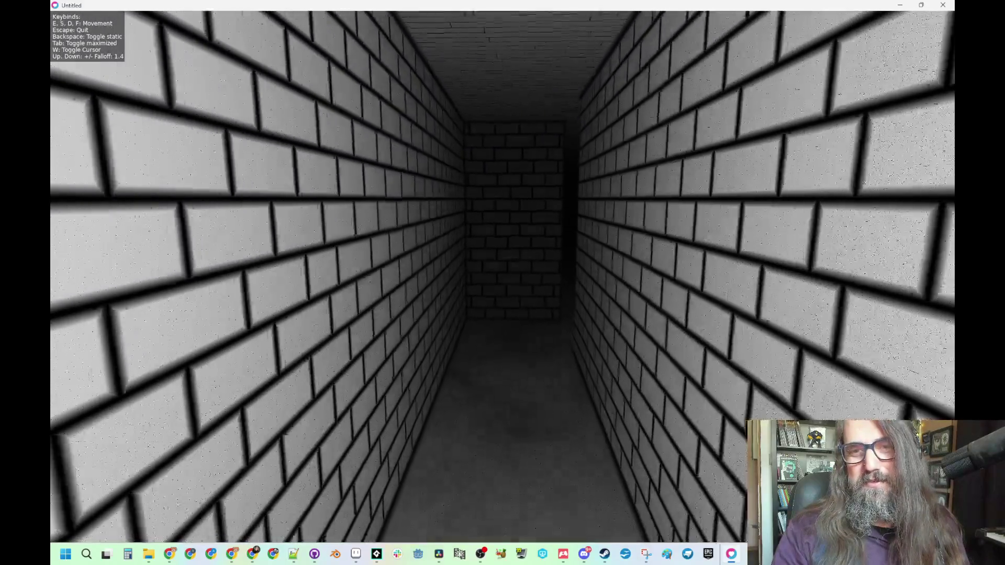
Walk to the corridor's end wall, turn right into the side corridor, and look along its brick walls
key(e)
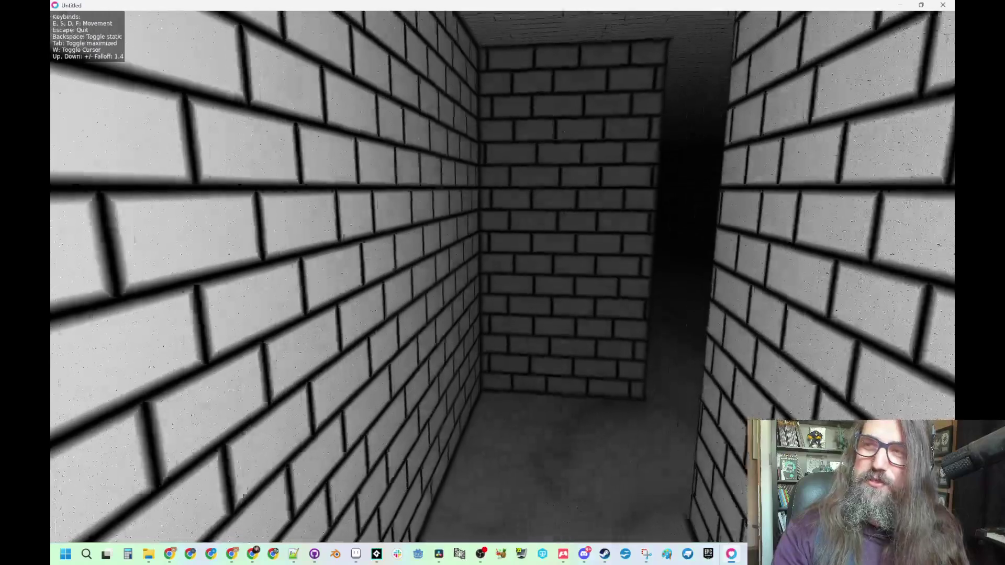
key(f)
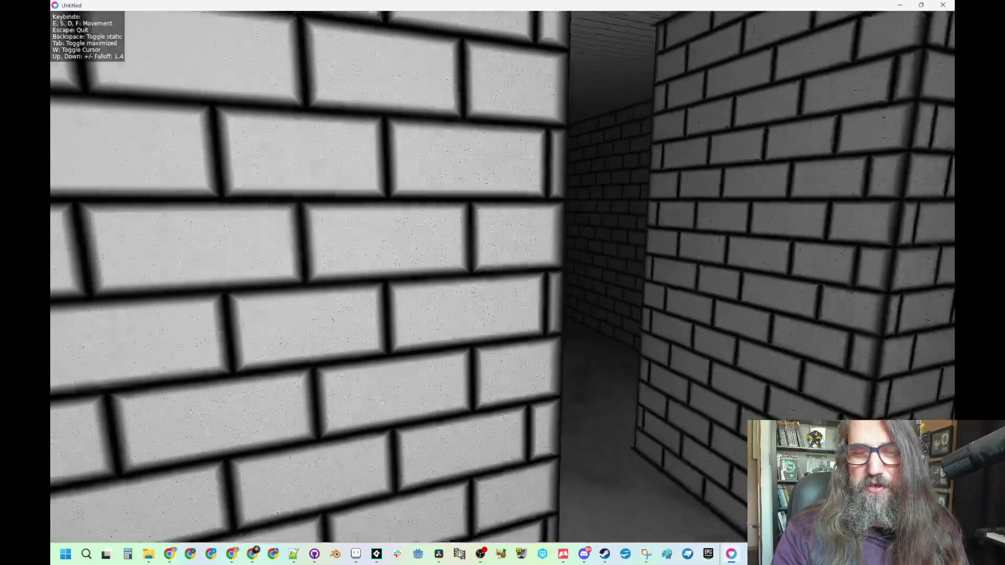
key(f)
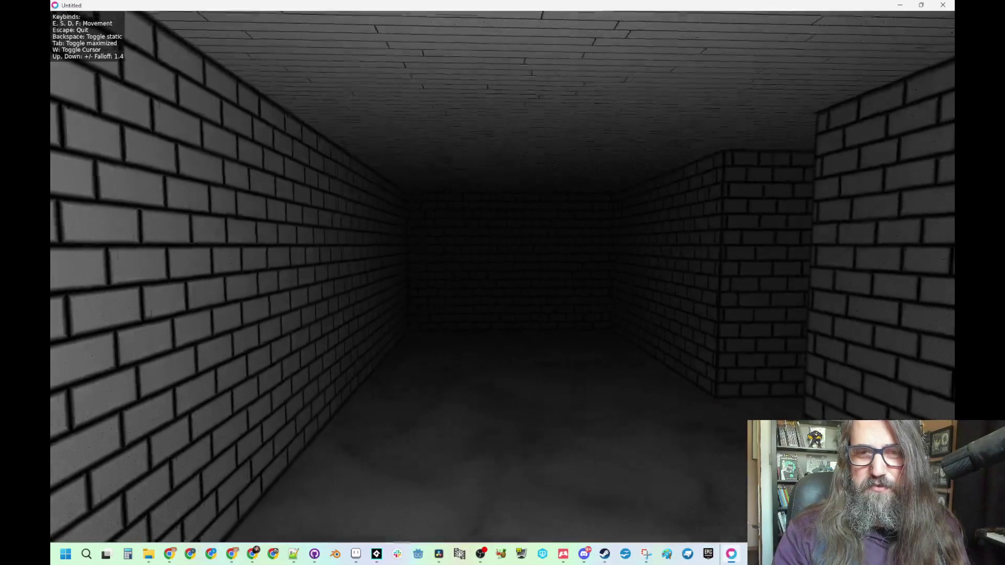
key(e)
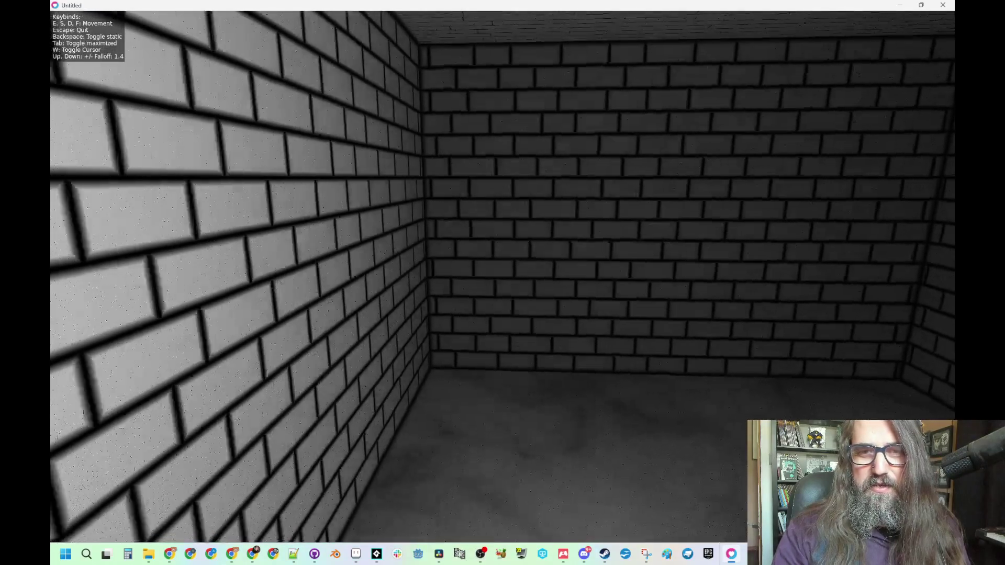
key(s)
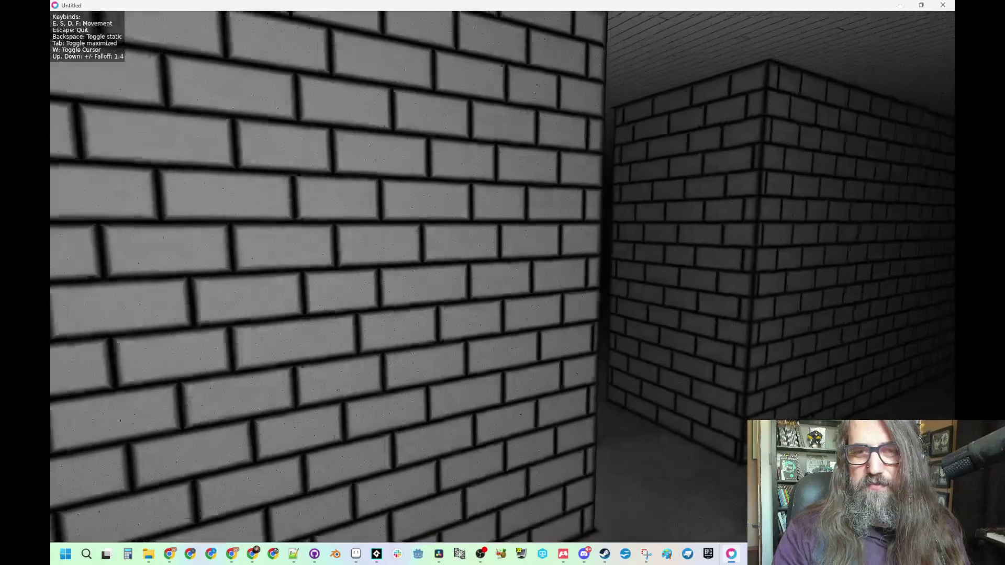
key(f)
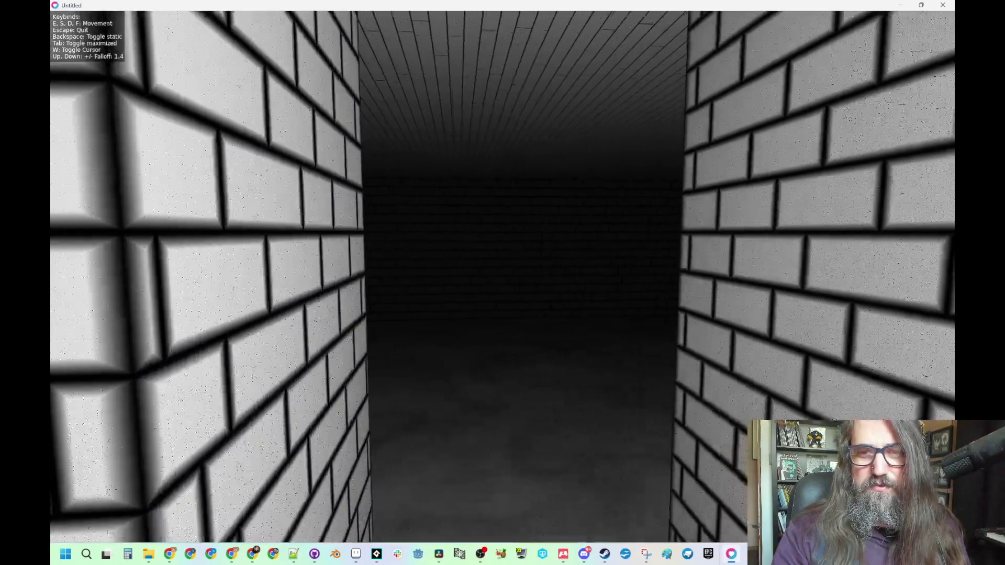
key(s)
key(s)
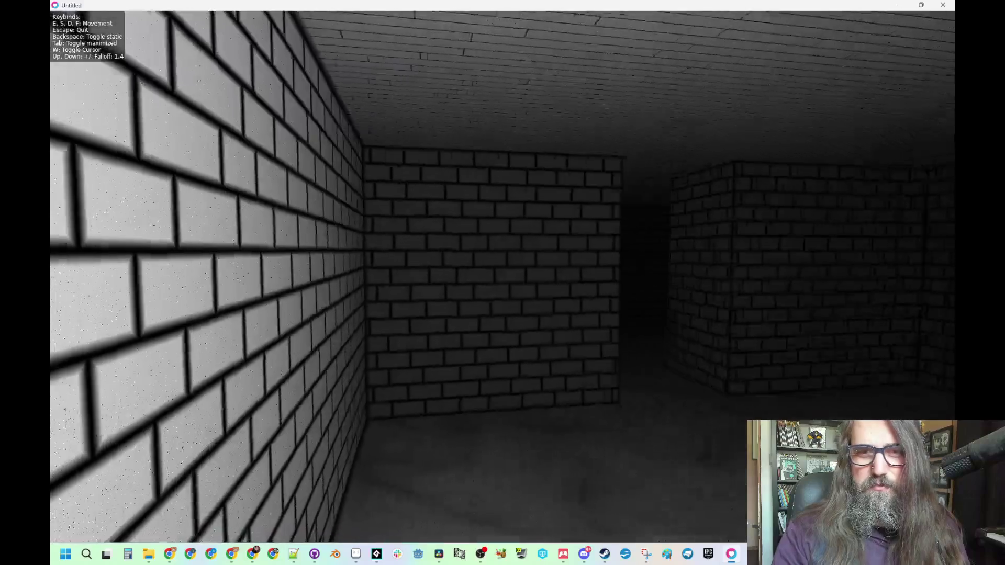
Walk through the gap between brick blocks and cross the rooms into the dark brick room
key(e)
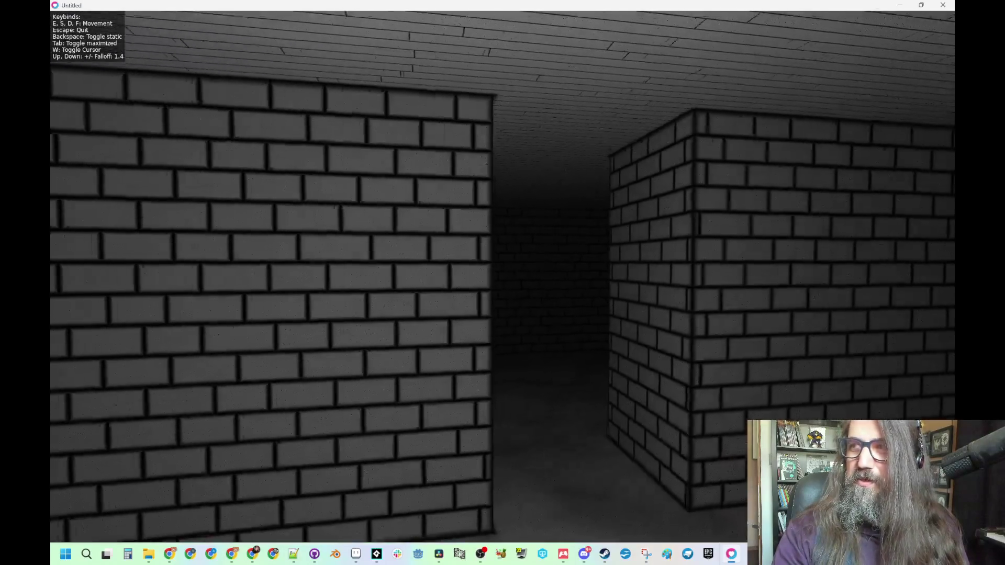
key(e)
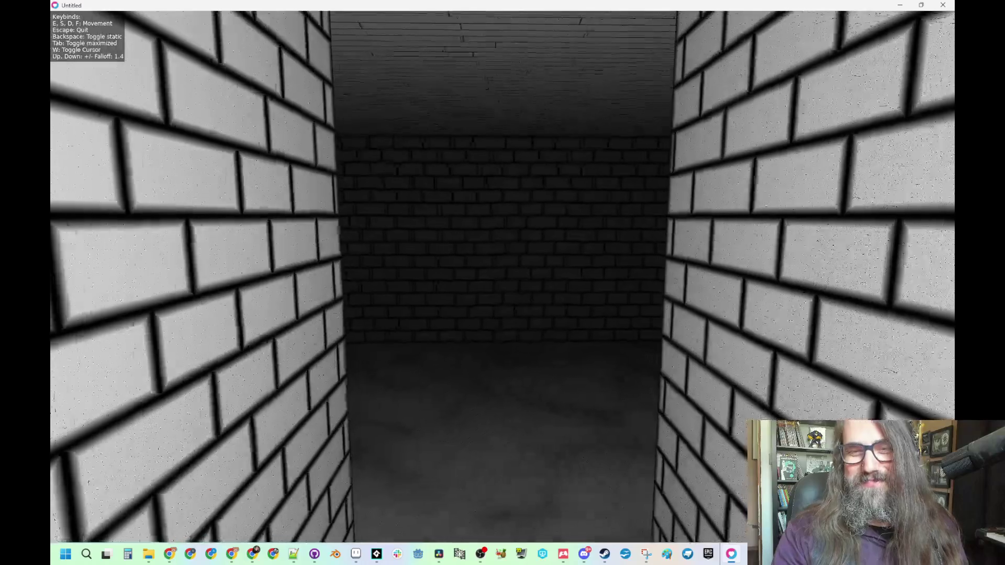
key(e)
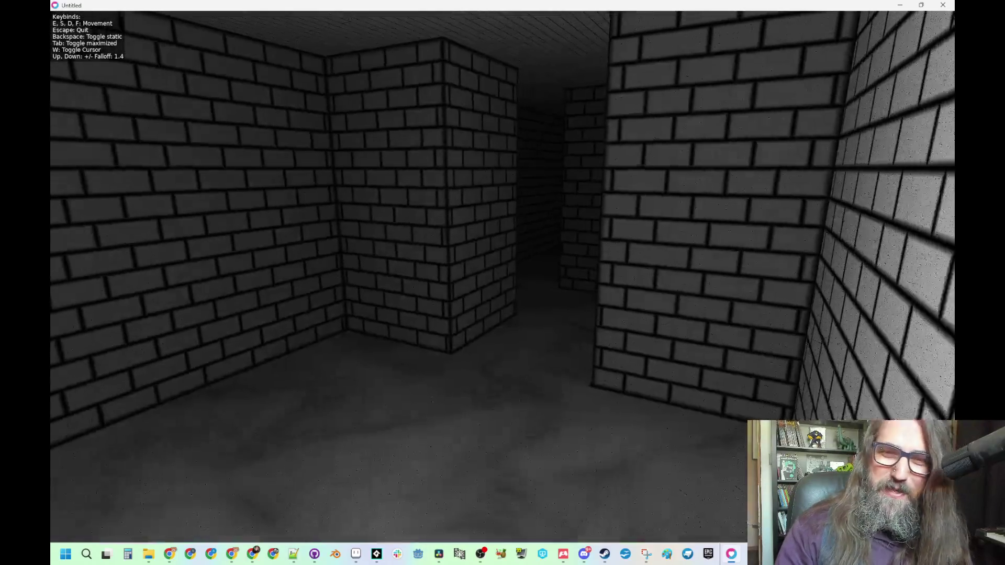
key(e)
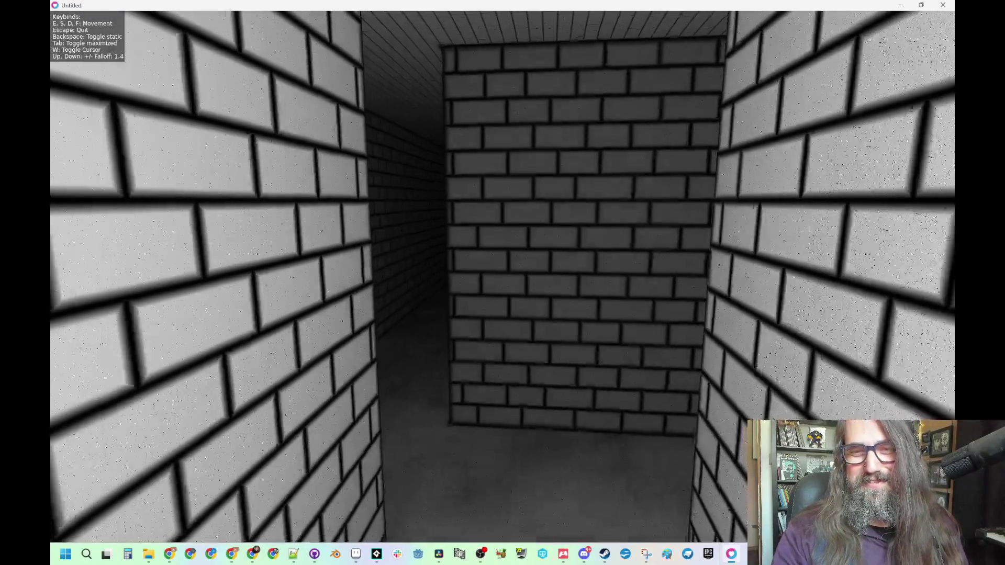
key(e)
key(e)
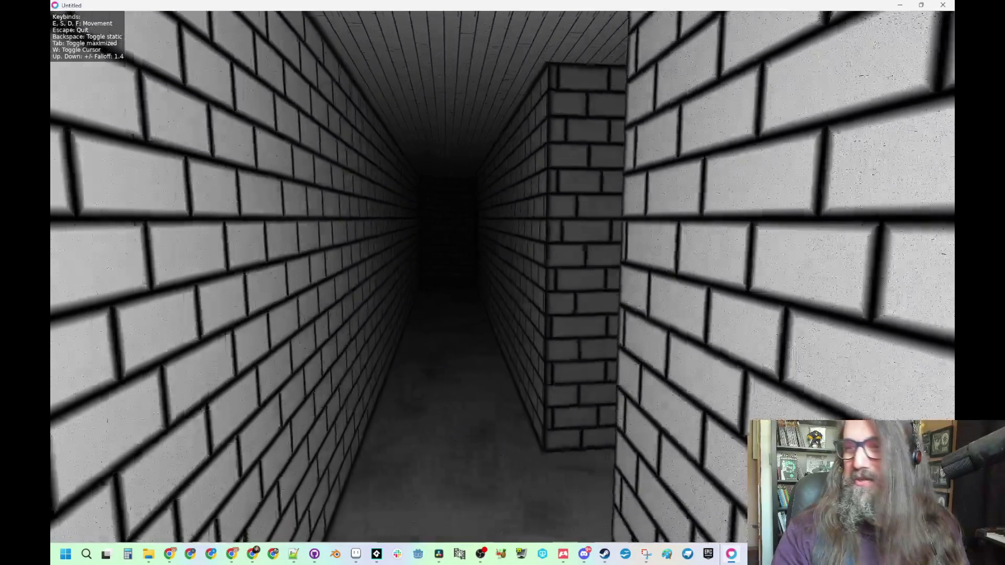
key(e)
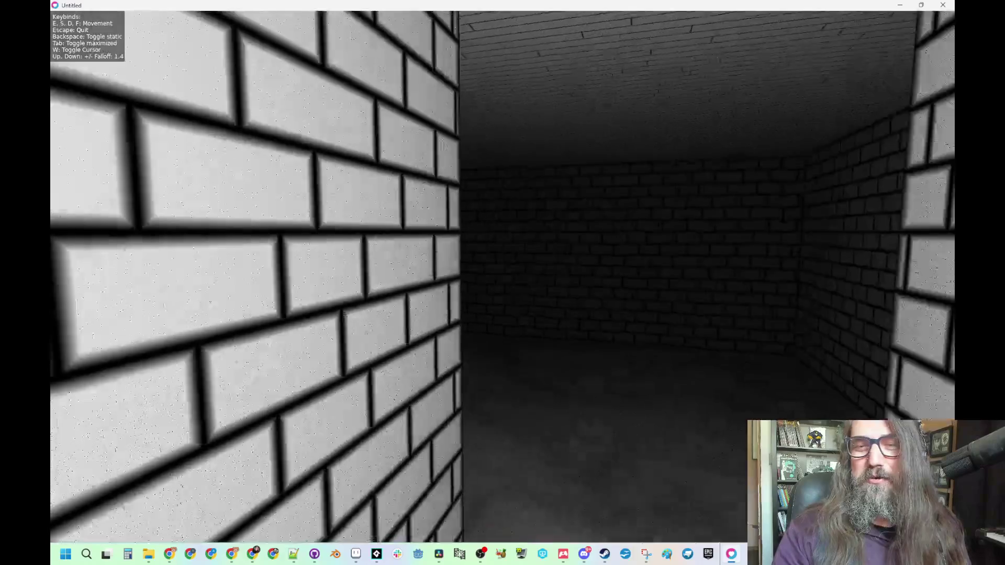
key(e)
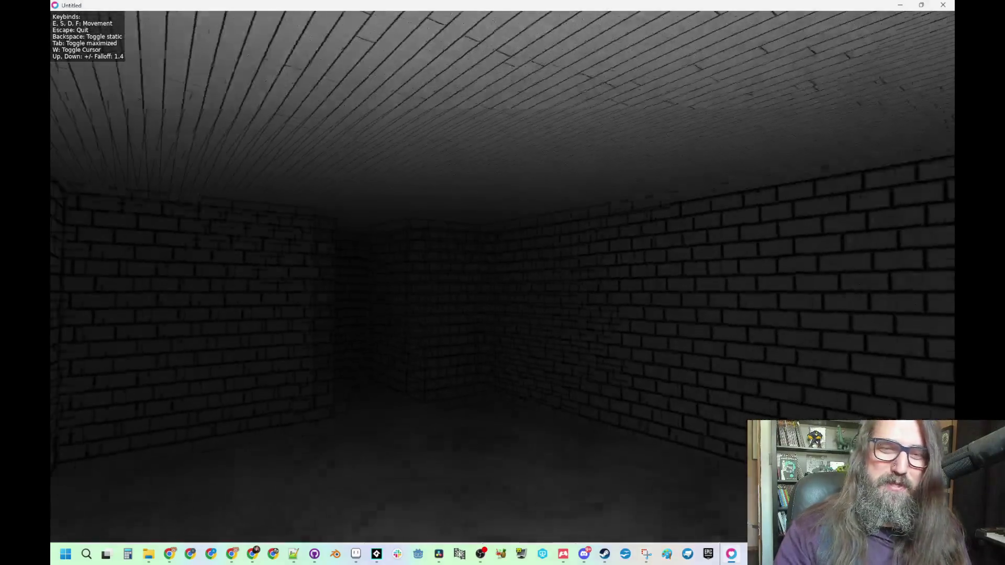
key(e)
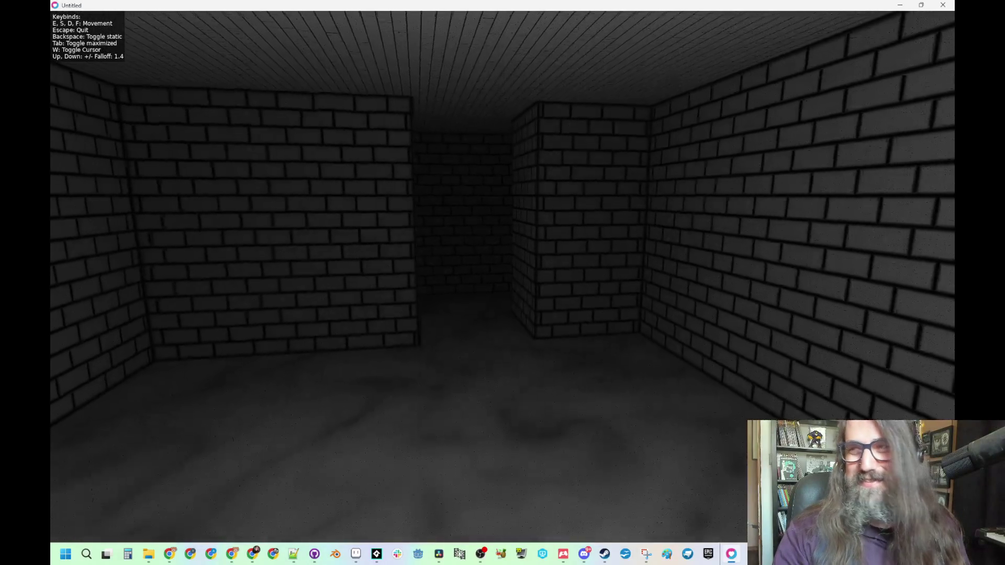
Walk between the two brick pillars into the bright corridor and advance toward its far end wall
key(e)
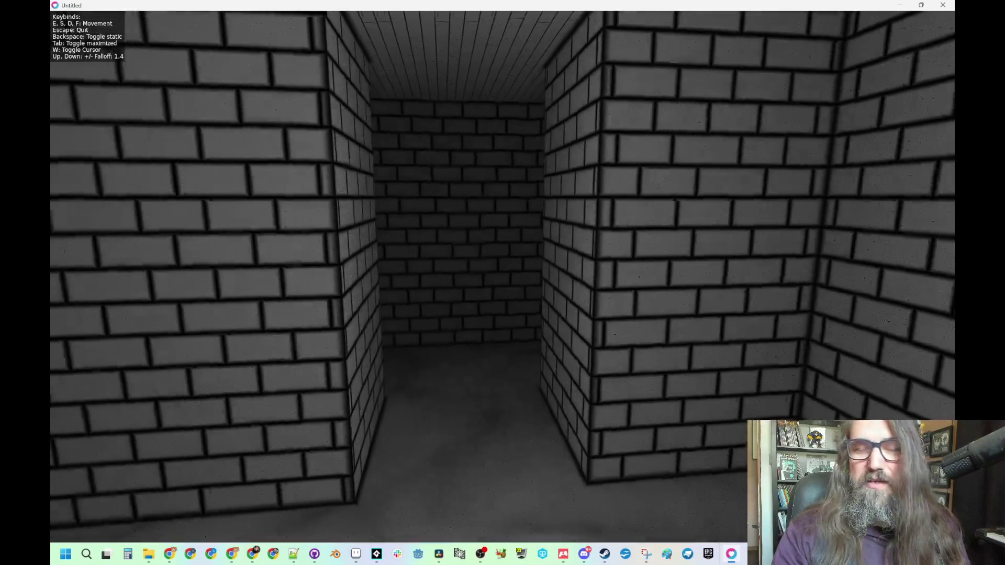
key(e)
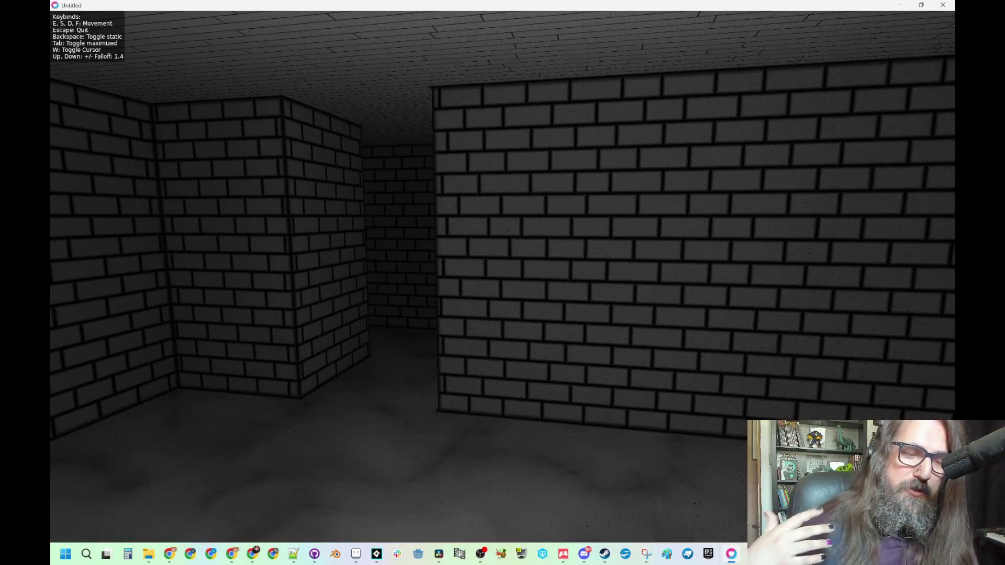
key(e)
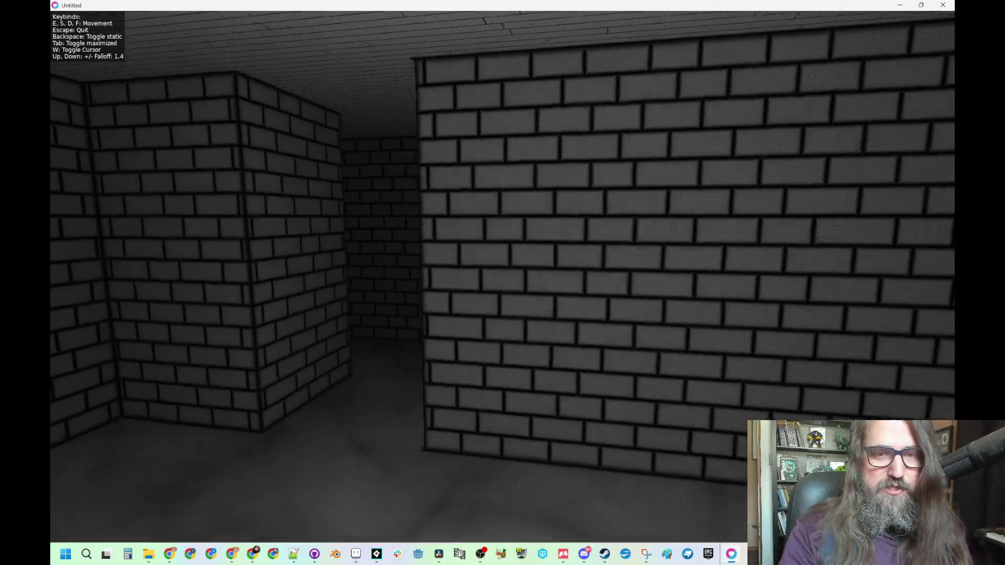
key(e)
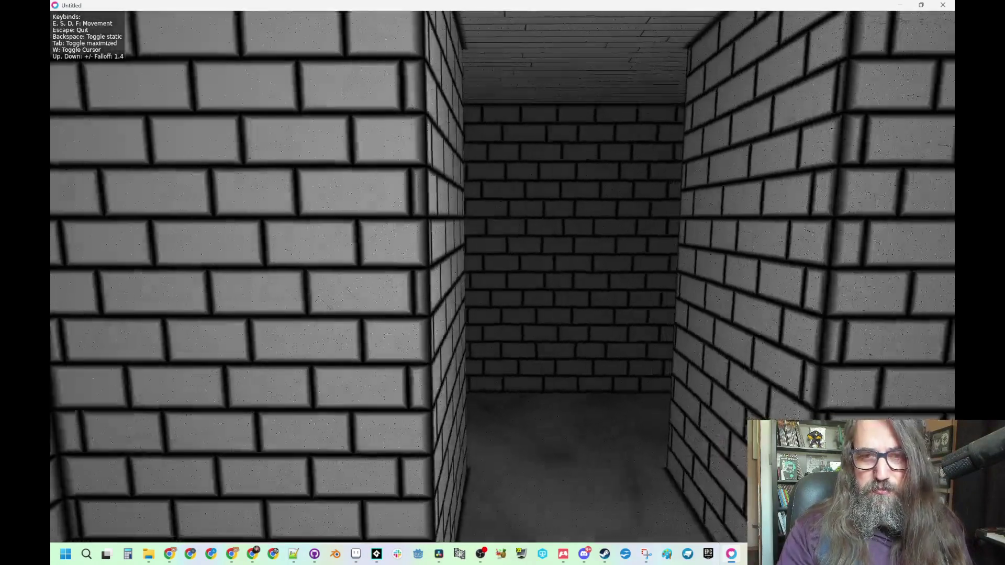
key(s)
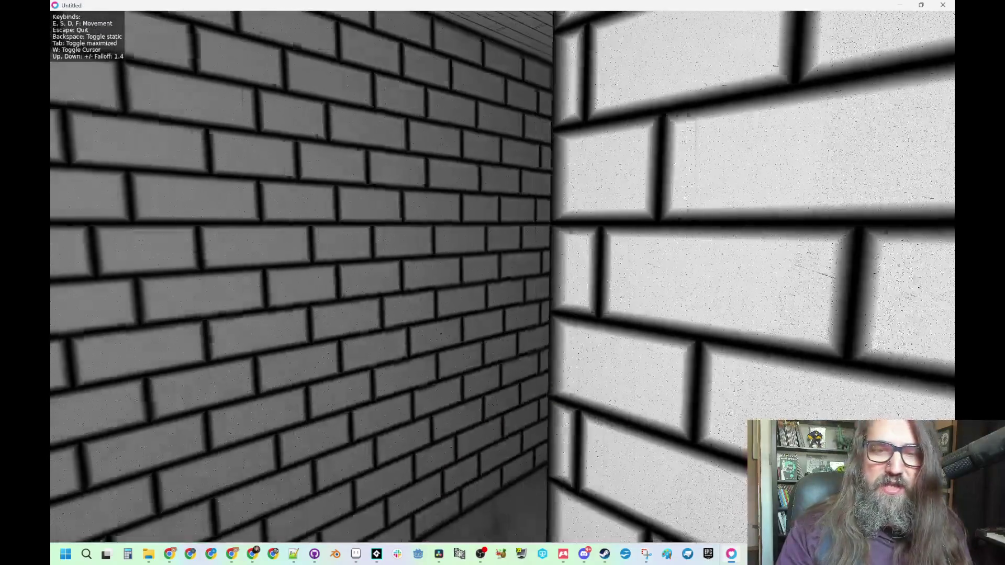
key(e)
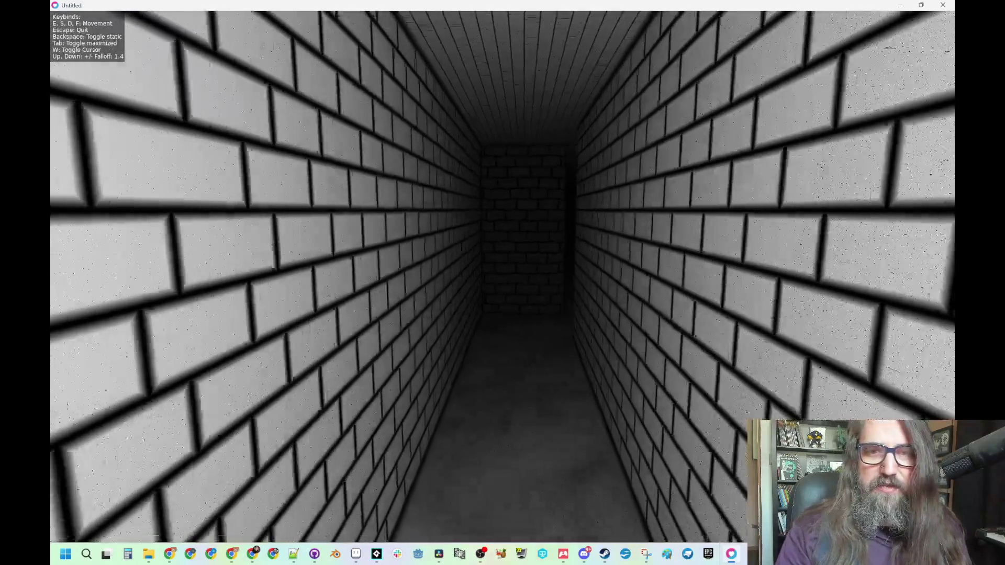
key(e)
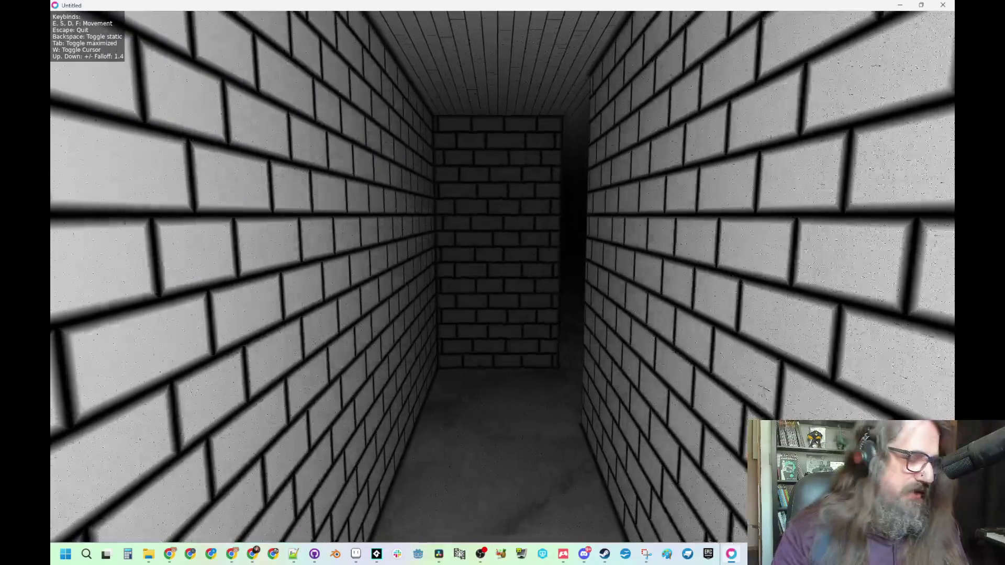
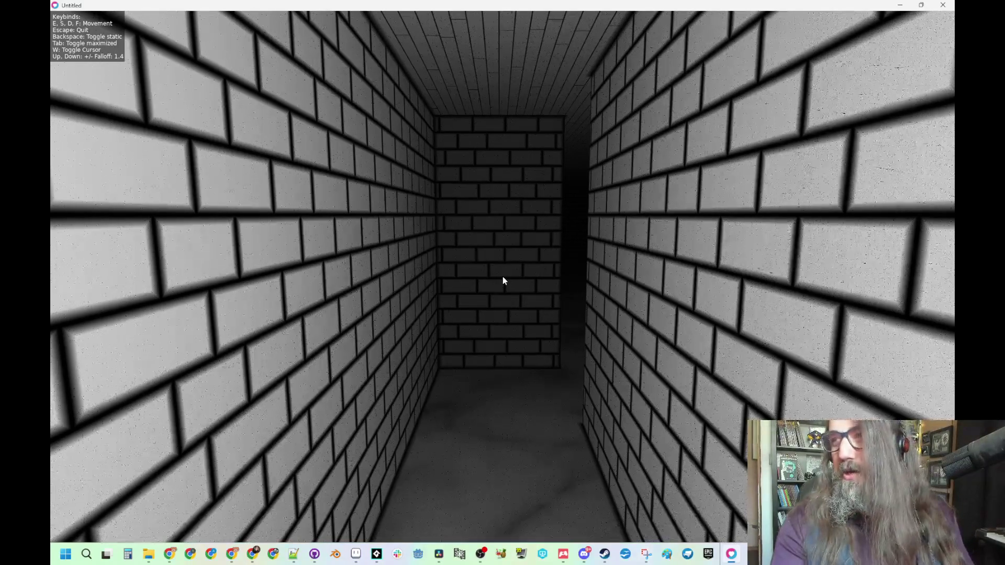
Raise the light falloff to 1.5 and start walking down the brick corridor
key(Up)
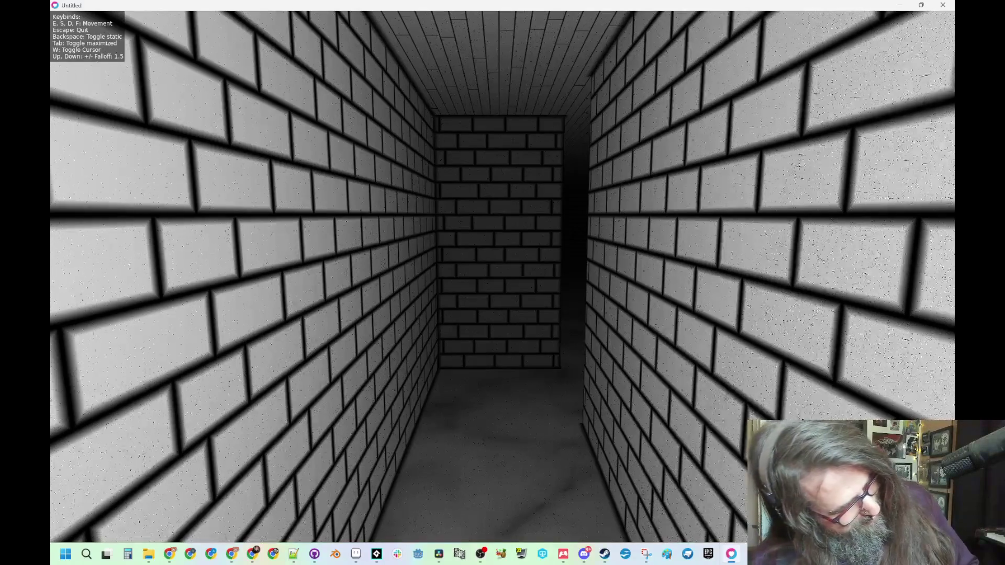
key(e)
key(f)
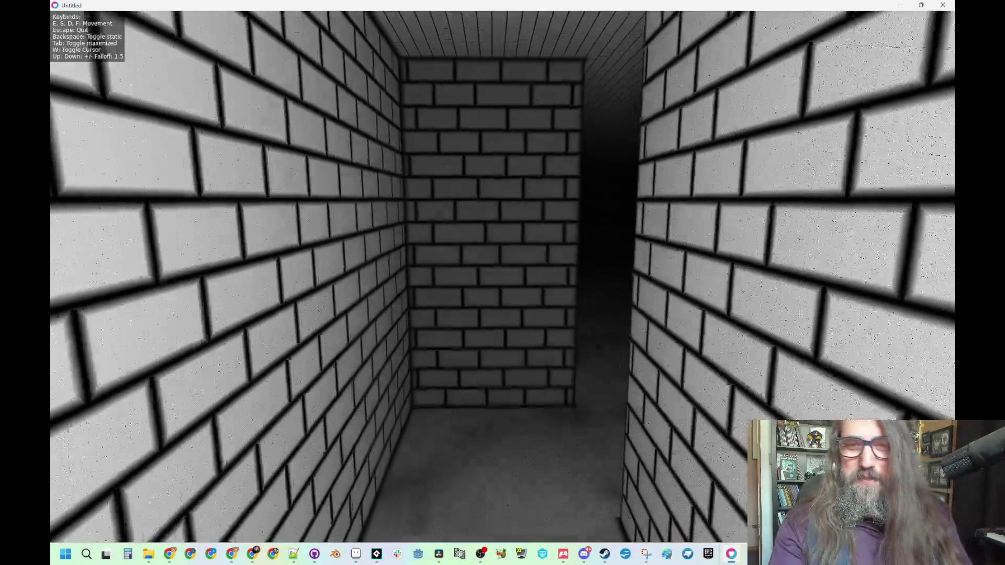
key(e)
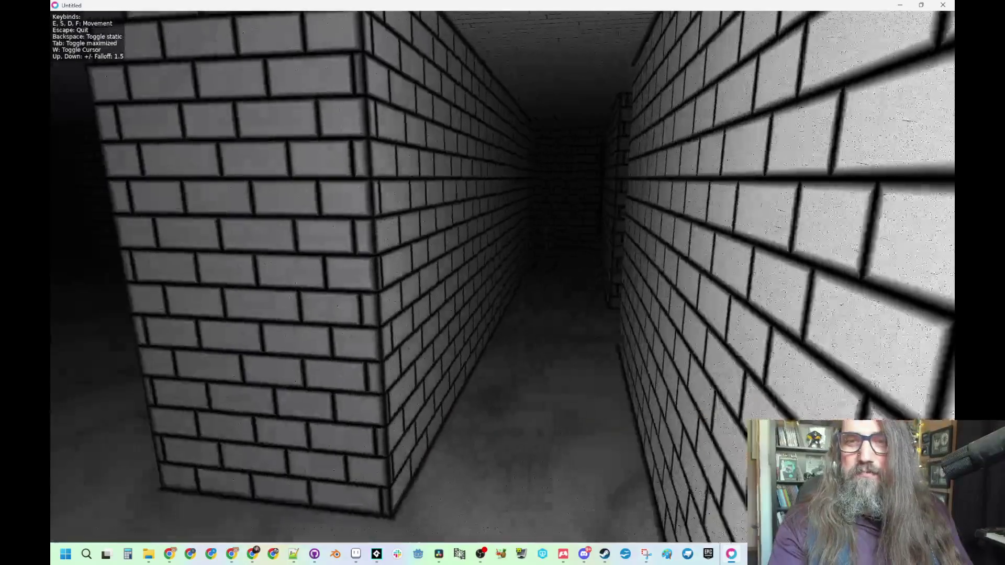
Walk into the larger brick room, then turn into the corridor between two walls
key(e)
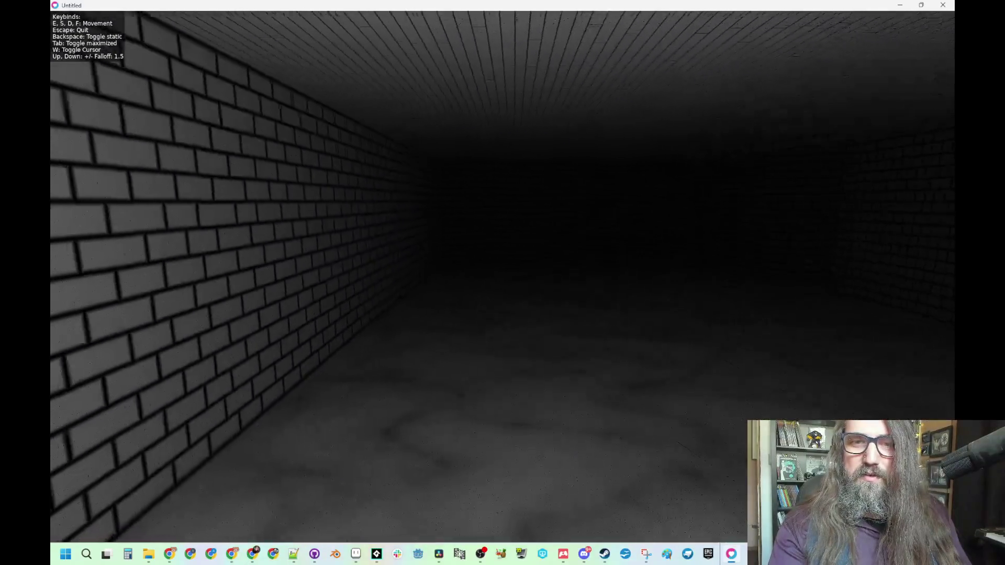
key(e)
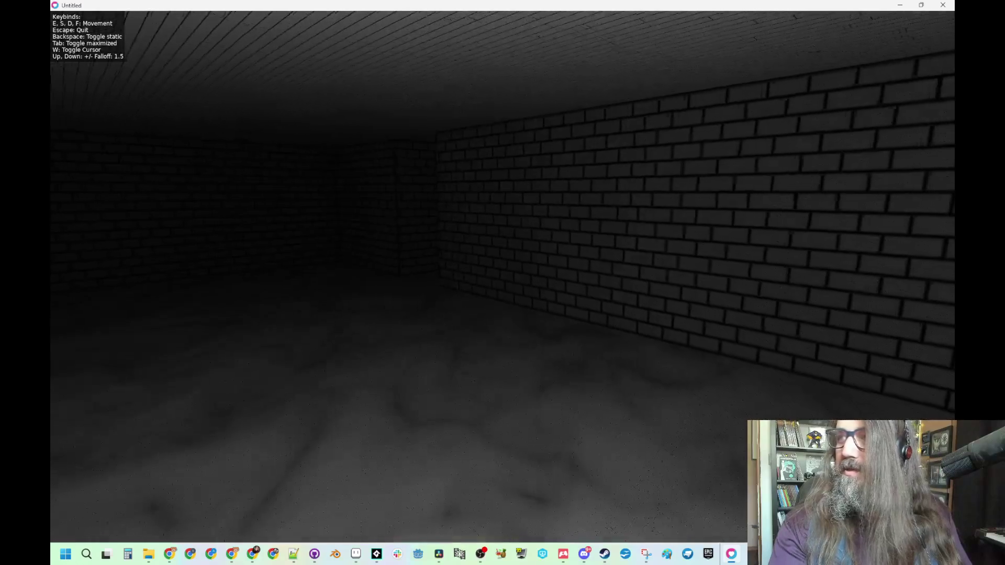
key(e)
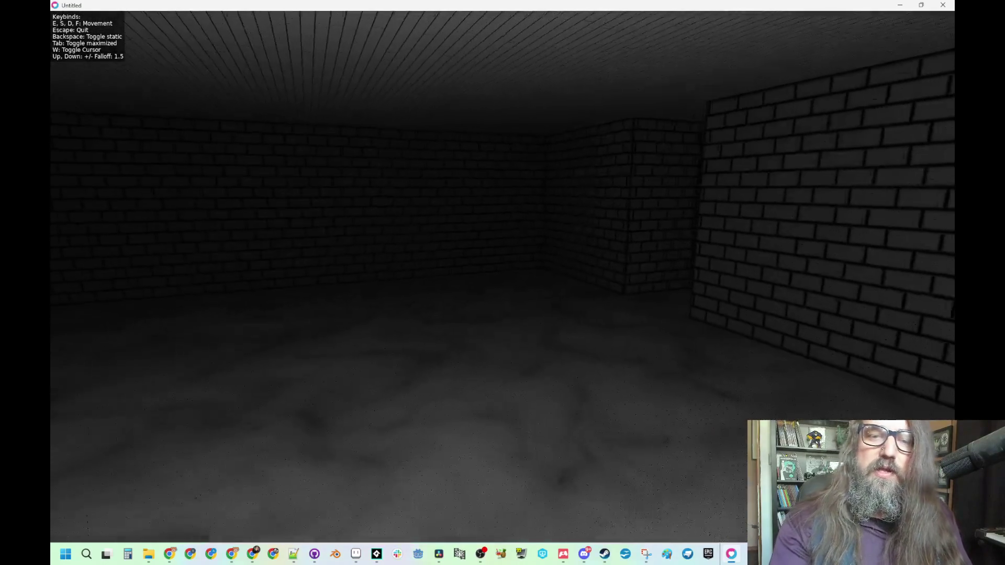
key(e)
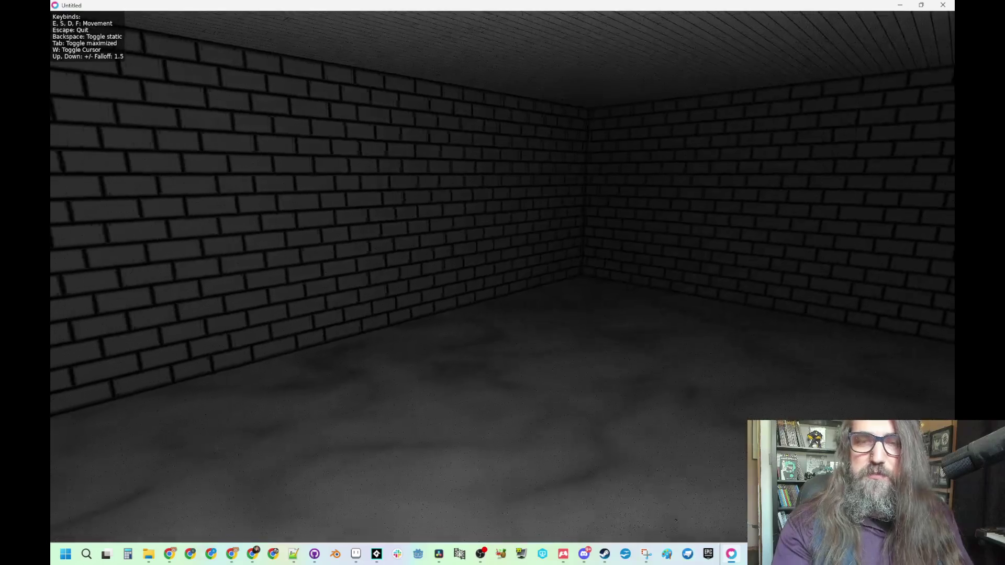
key(e)
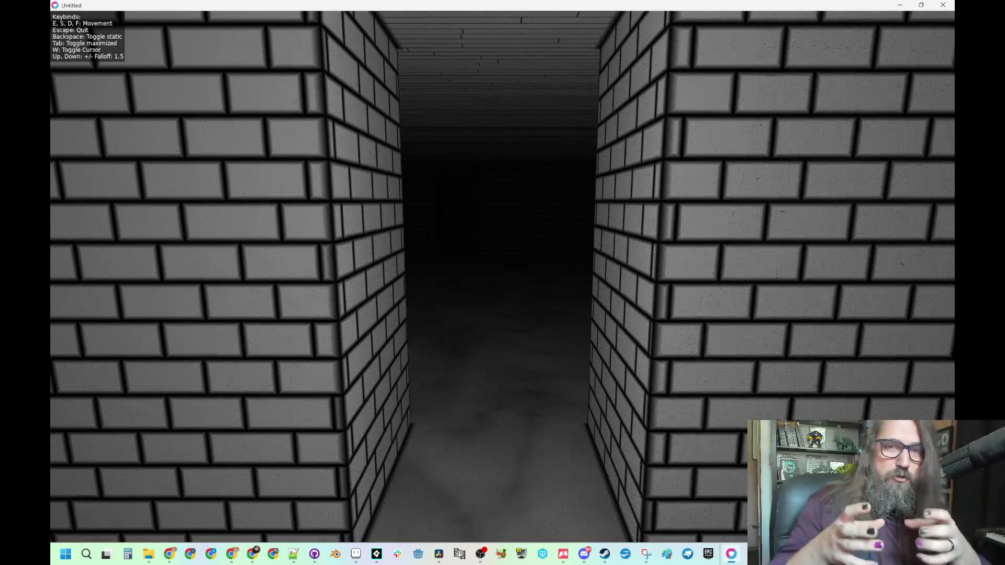
Walk into the corridor opening and turn to face the grey brick wall
key(e)
key(e)
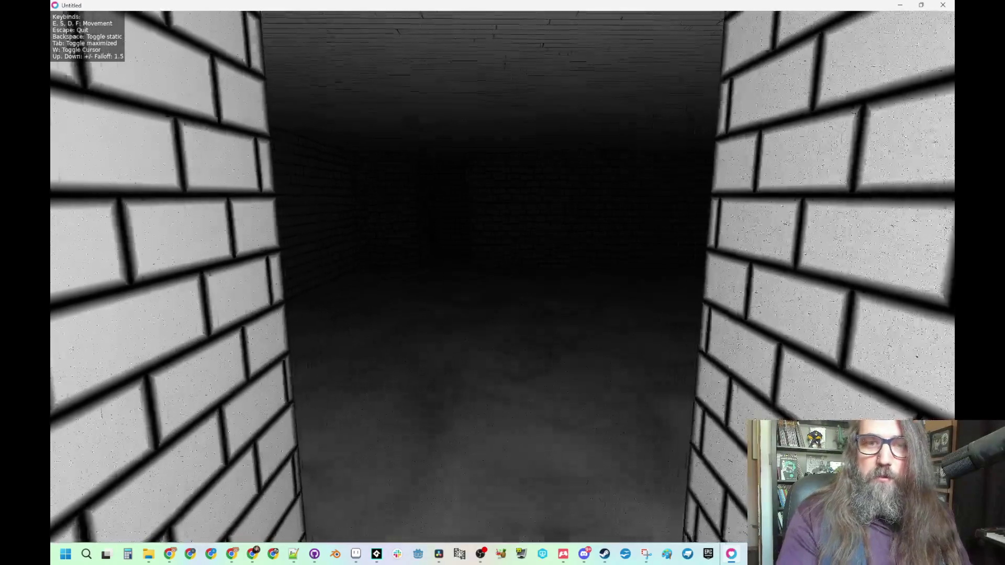
key(s)
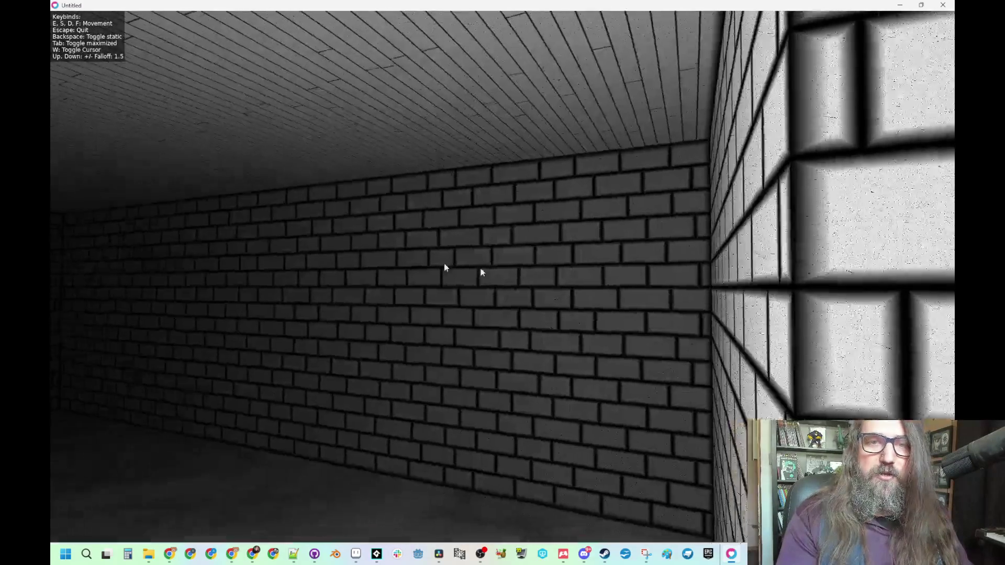
key(s)
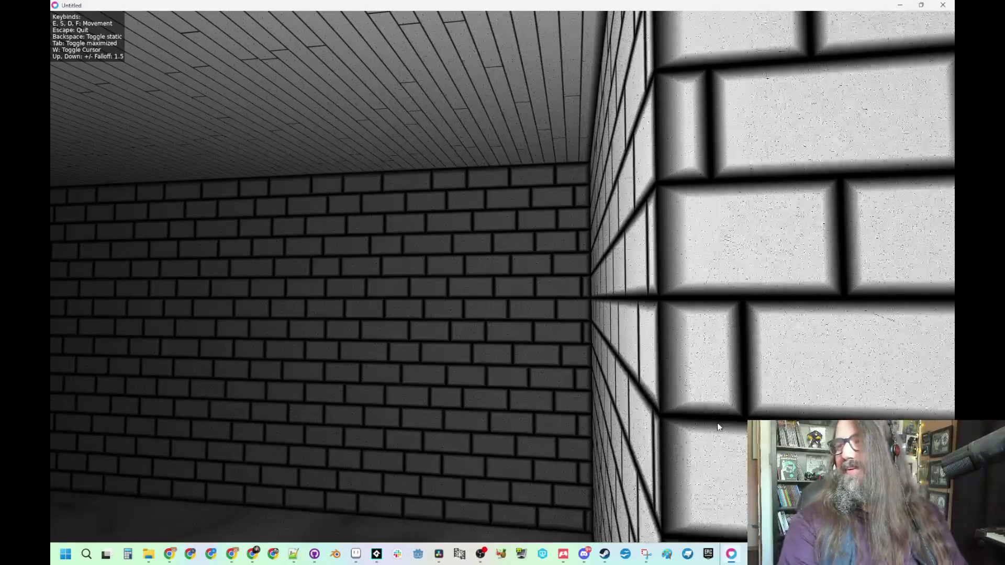
Approach the lit wall, back off around the bright pillar, then turn on the static overlay
mouse_move(53, 286)
key(e)
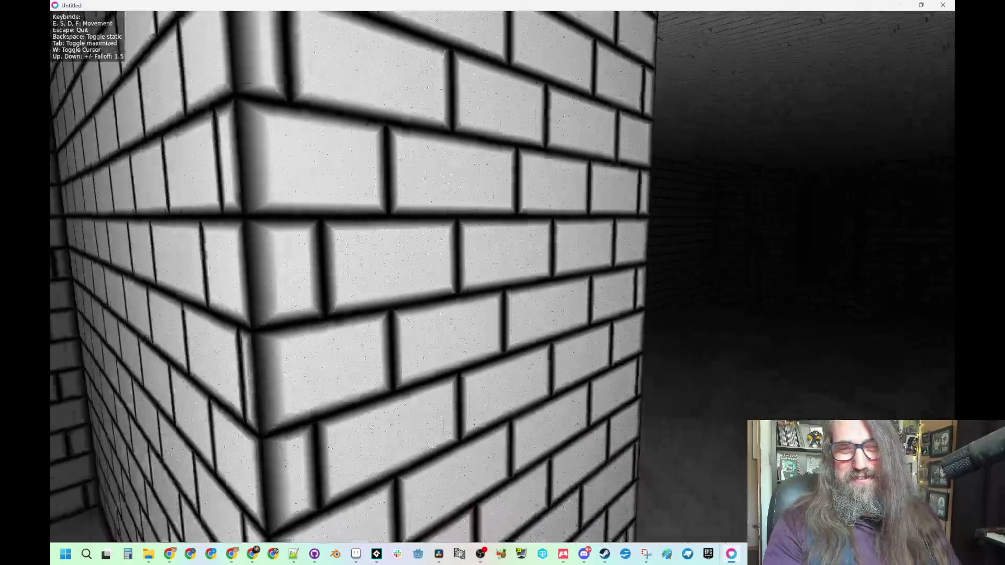
key(d)
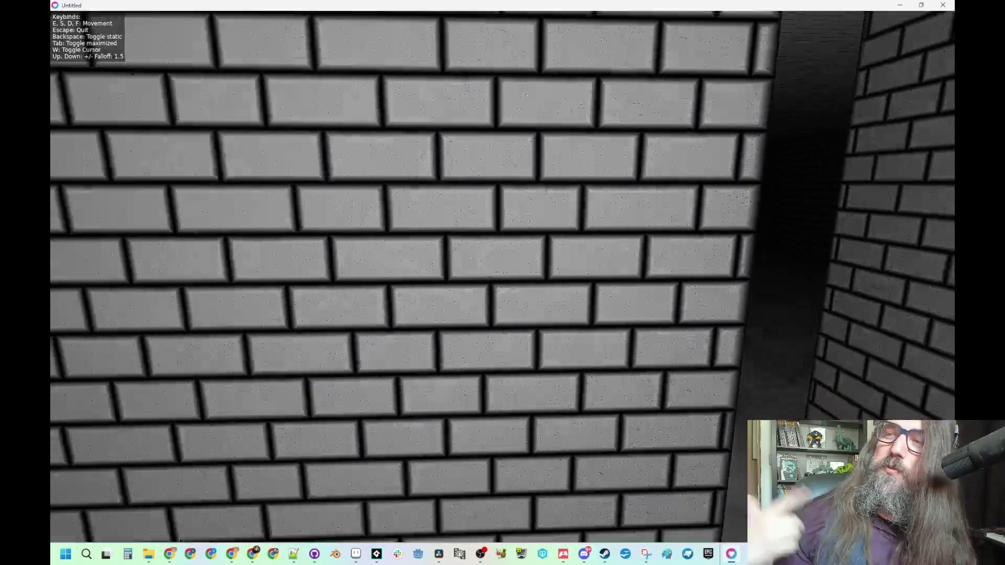
key(d)
key(w)
key(w)
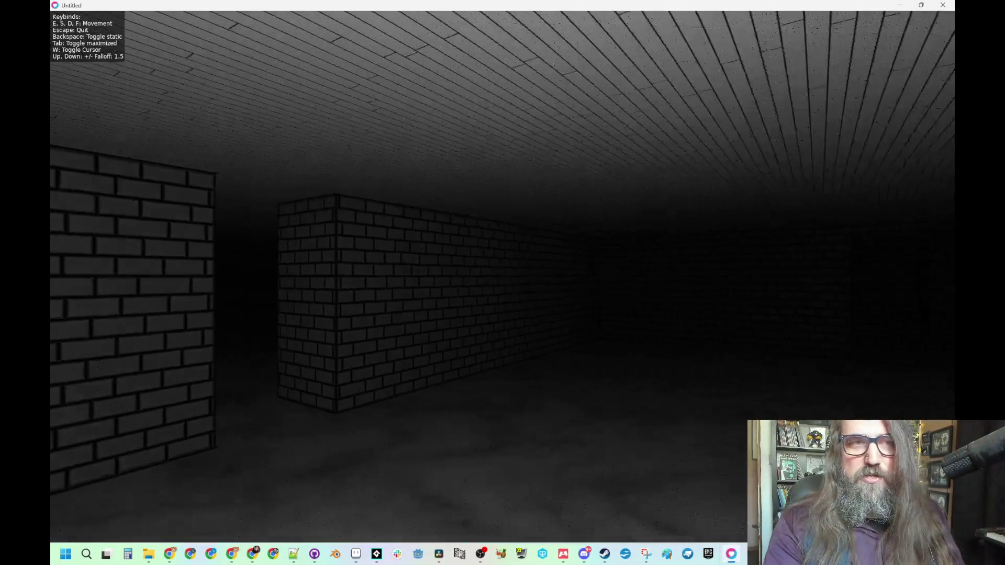
key(w)
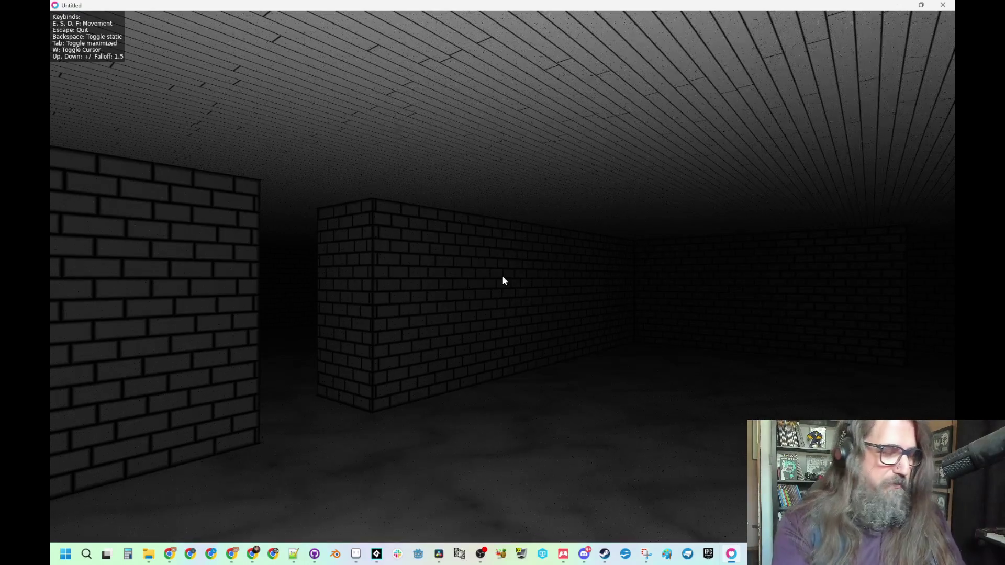
key(BackSpace)
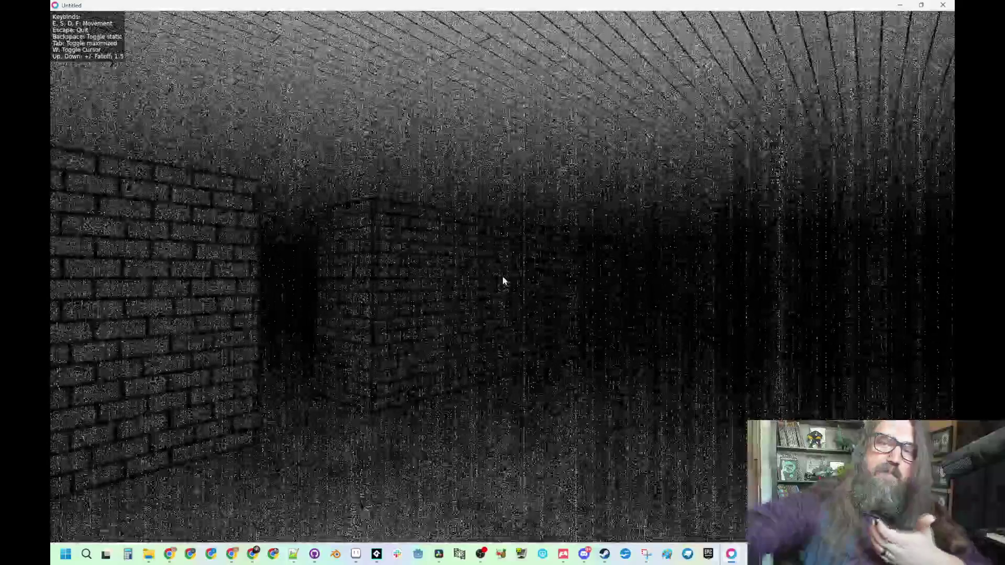
Walk down the corridor away from the left wall, then toggle the static noise off
key(e)
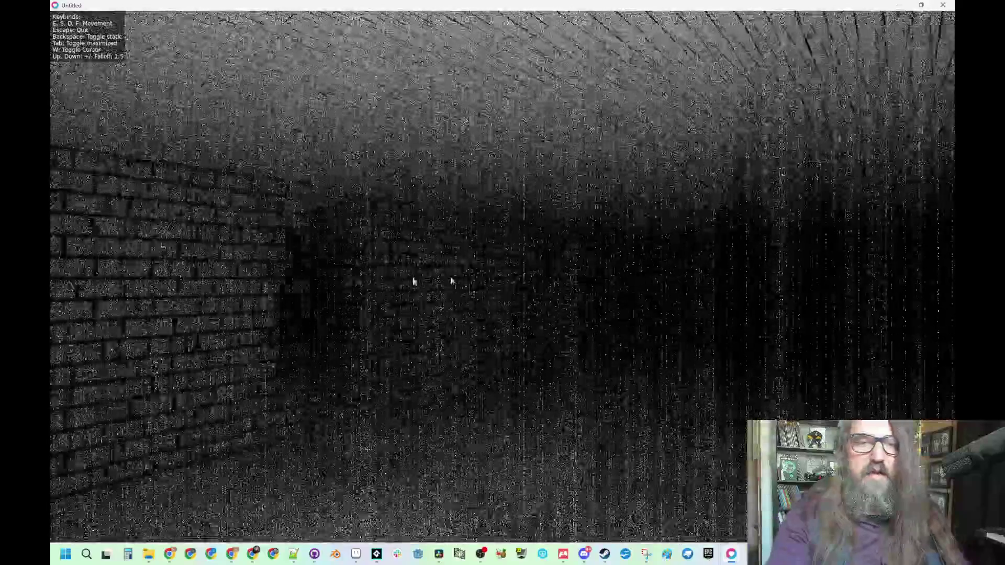
key(d)
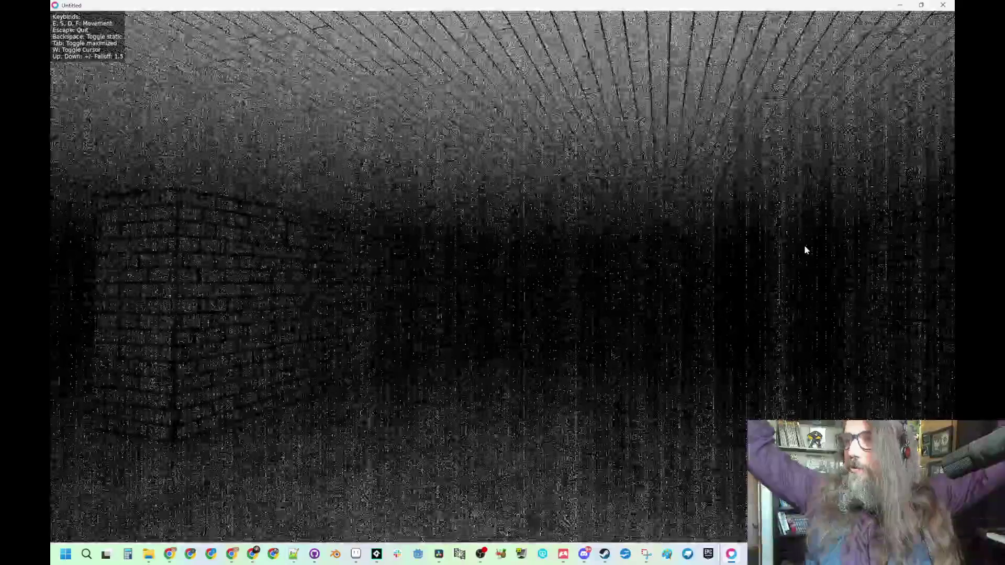
key(BackSpace)
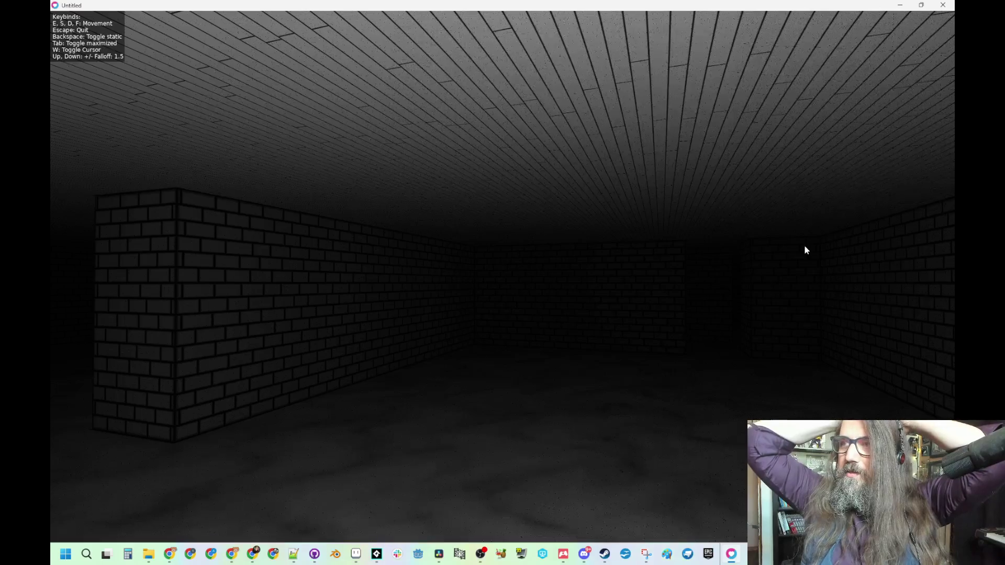
Walk down the long brick corridor into the large dark room toward the far wall
key(e)
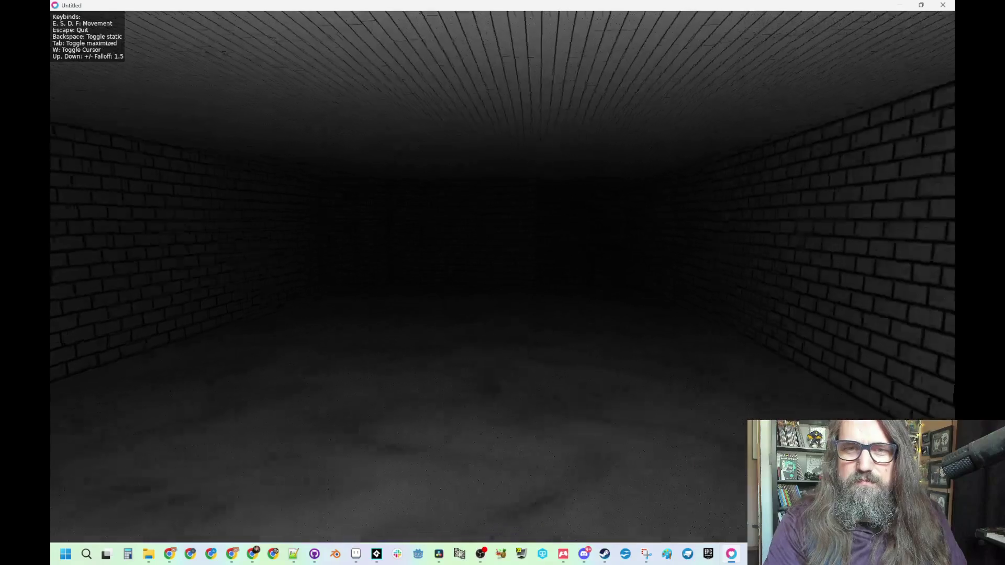
key(w)
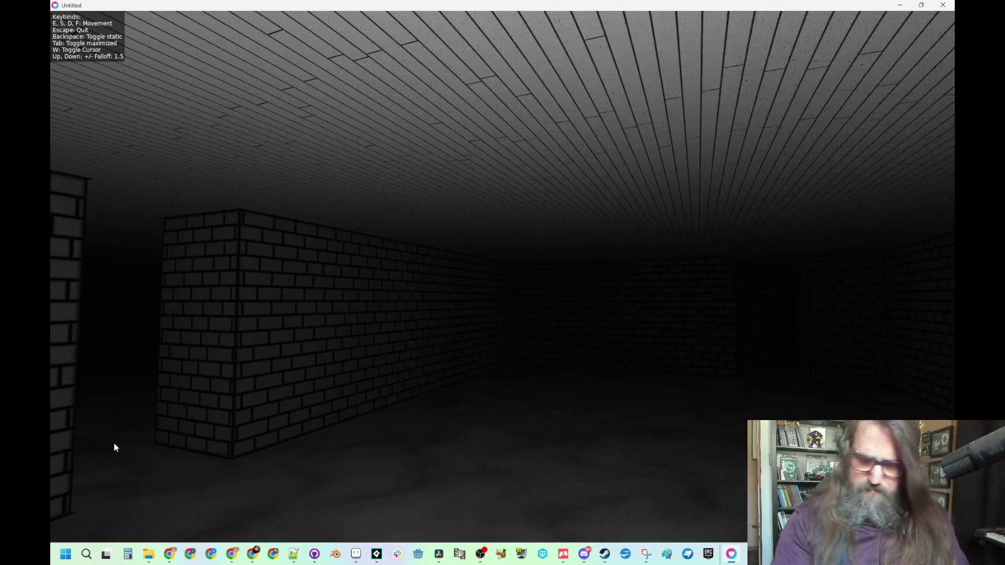
key(e)
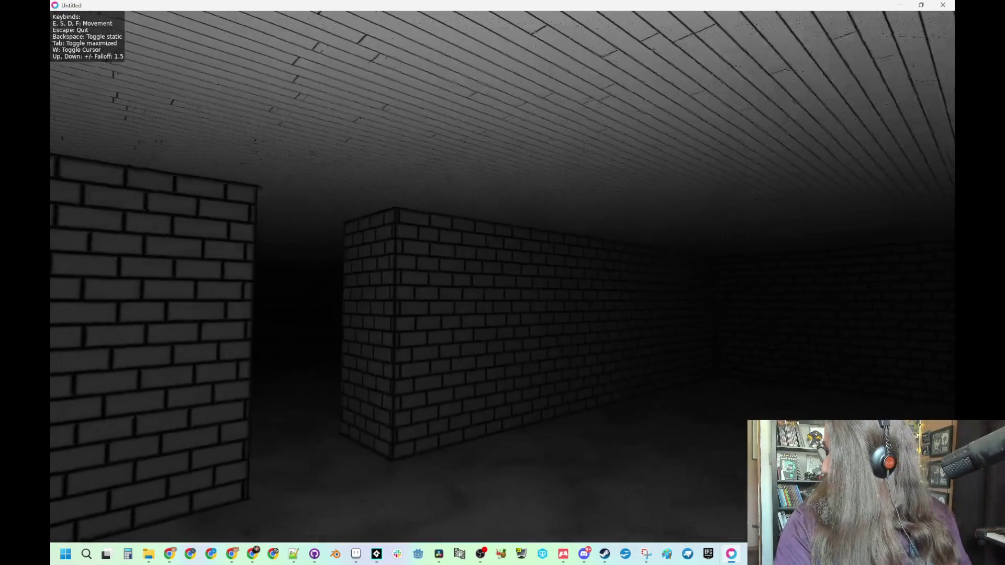
key(e)
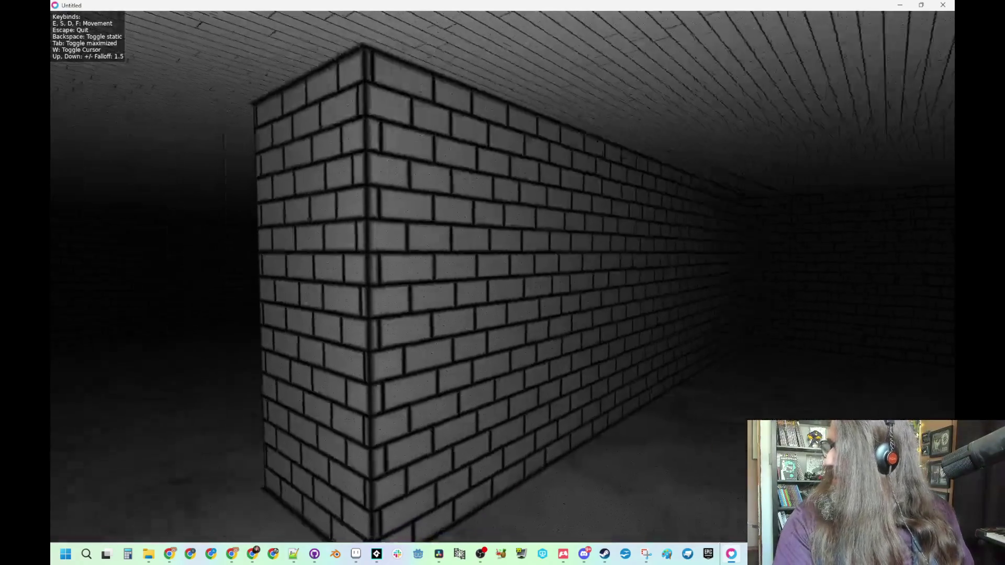
key(e)
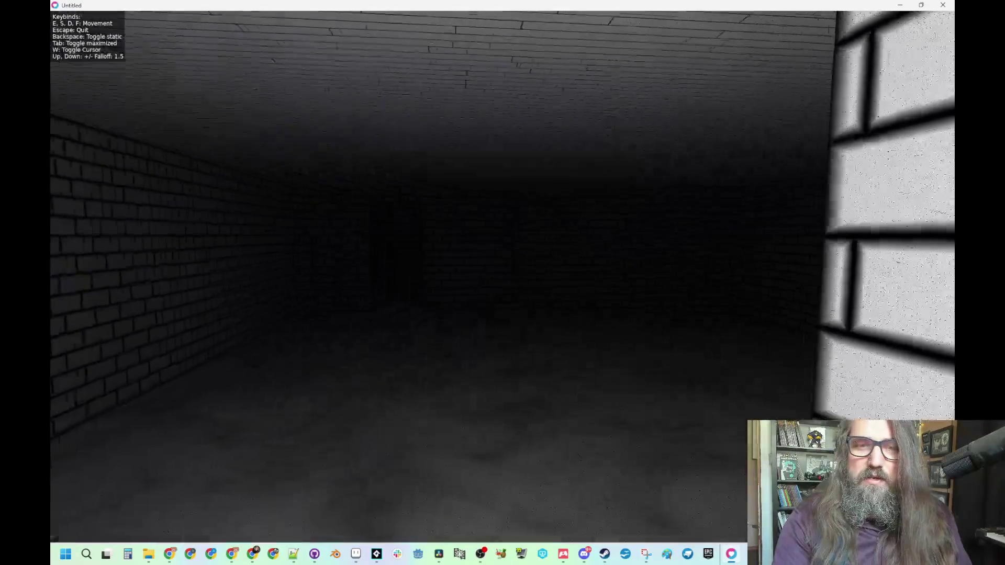
key(e)
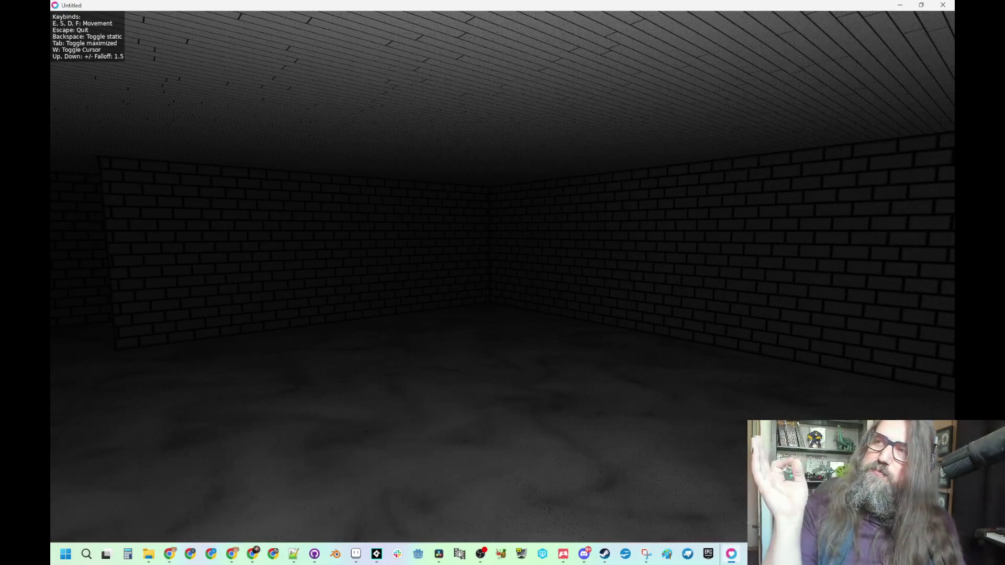
key(e)
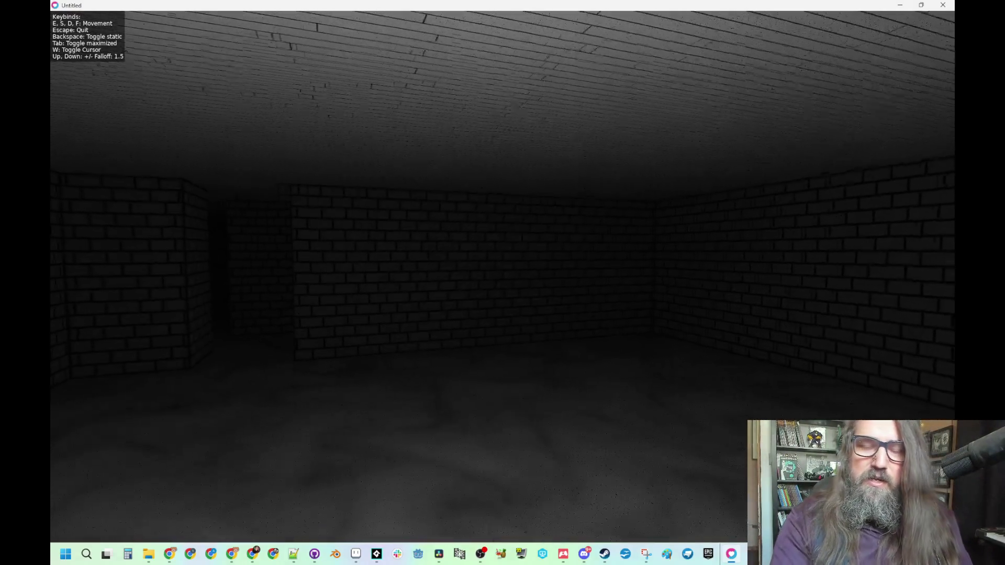
key(e)
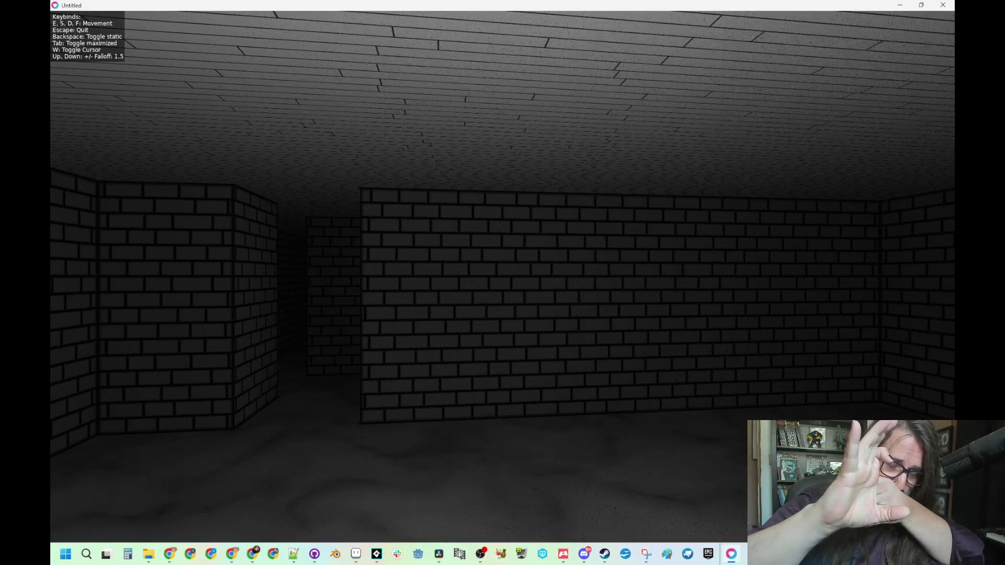
Look around the room corner, then walk back into the narrow brick corridor
key(w)
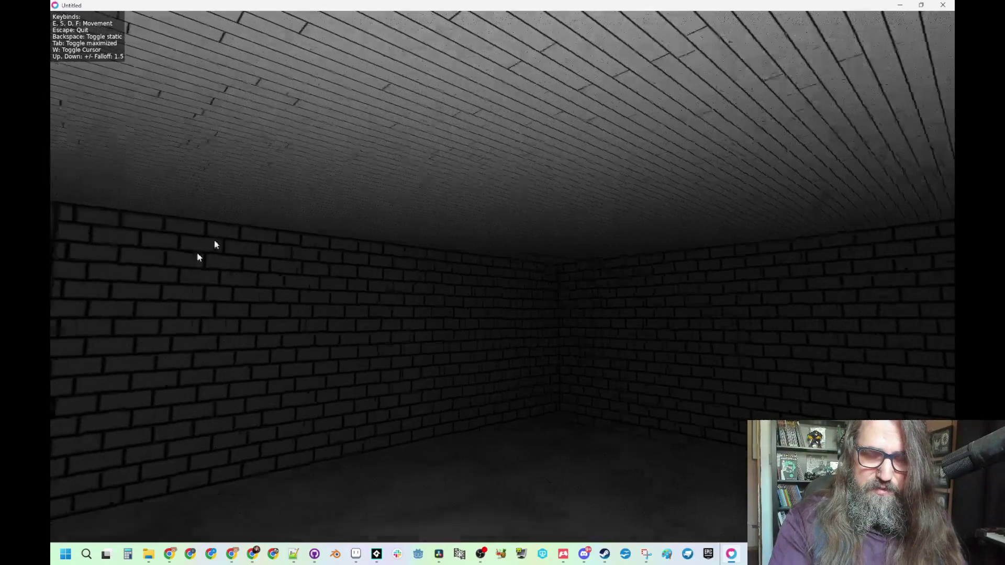
mouse_move(333, 392)
mouse_down()
mouse_move(382, 352)
mouse_move(447, 358)
mouse_move(433, 366)
mouse_move(280, 345)
mouse_up()
key(w)
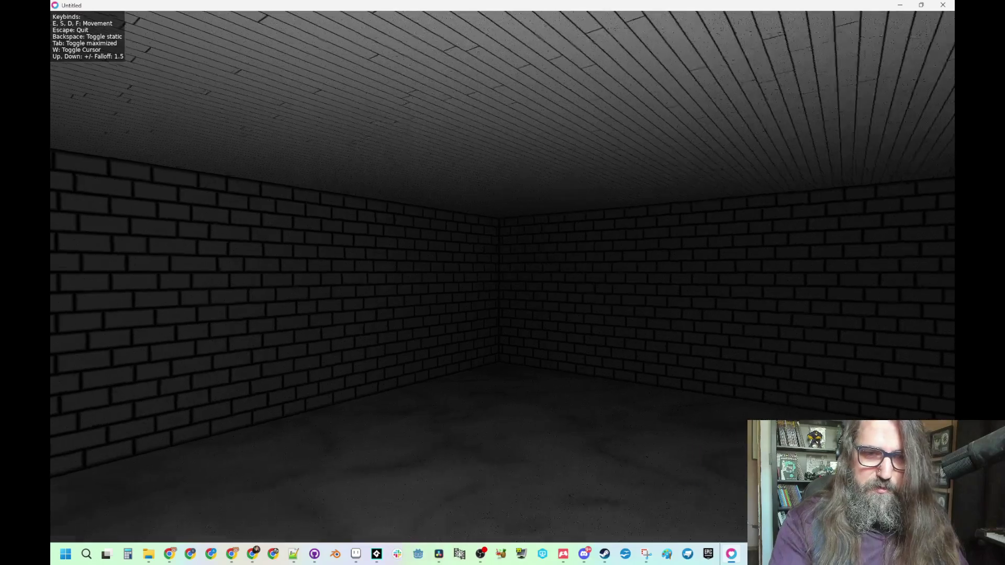
key(e)
key(e)
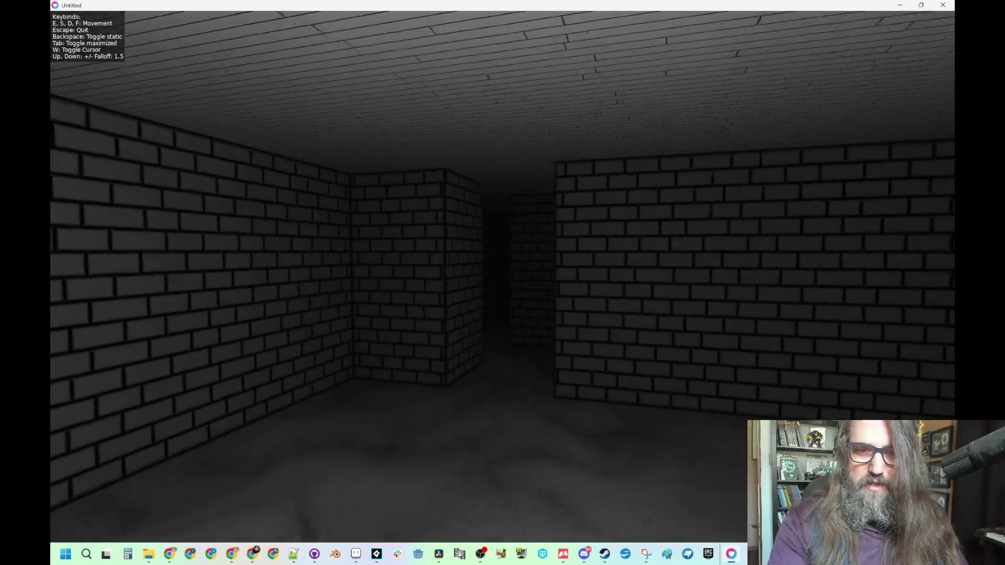
key(e)
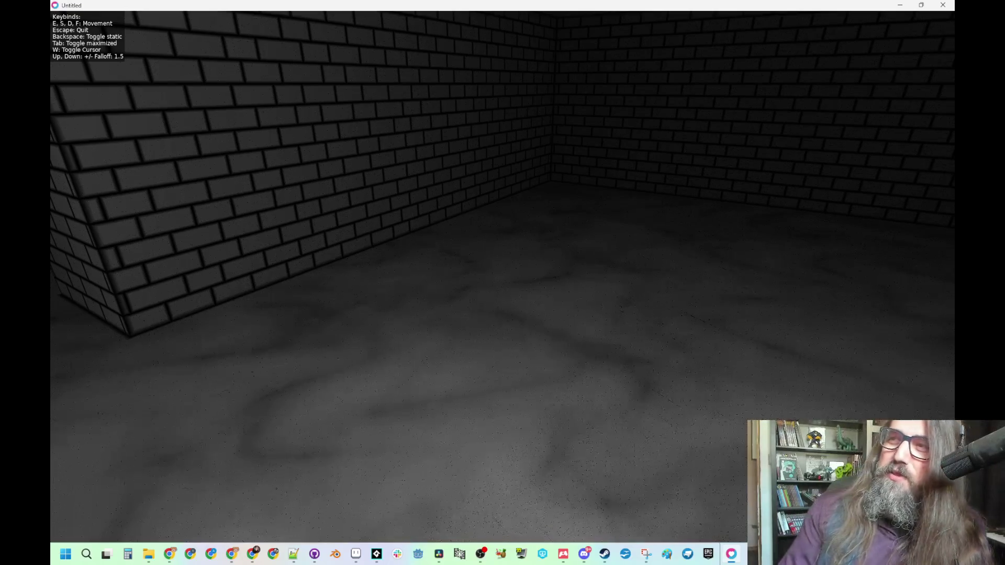
Walk deeper into the maze, quit the demo with Escape, and close the itch app
mouse_move(503, 282)
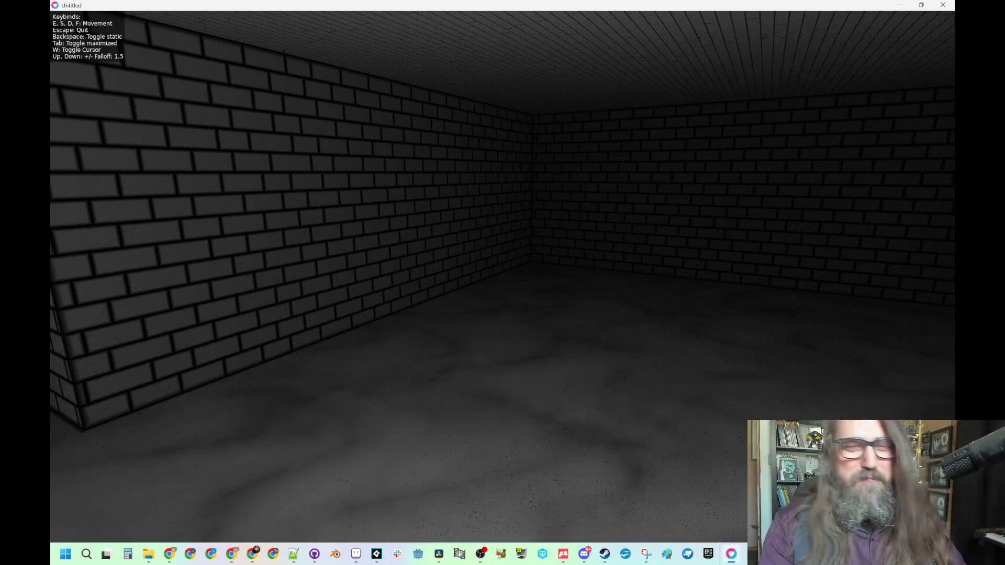
key(e)
key(w)
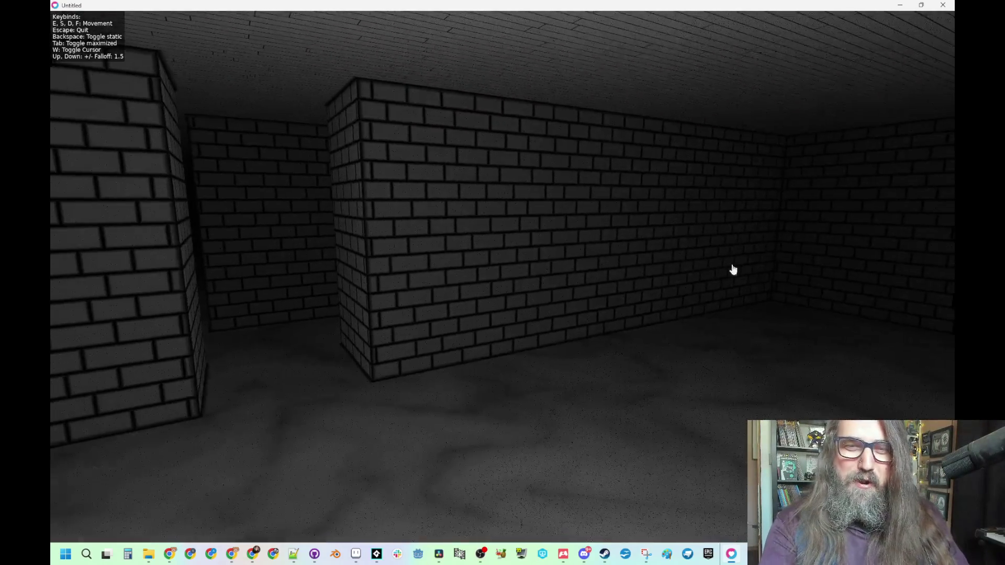
key(Escape)
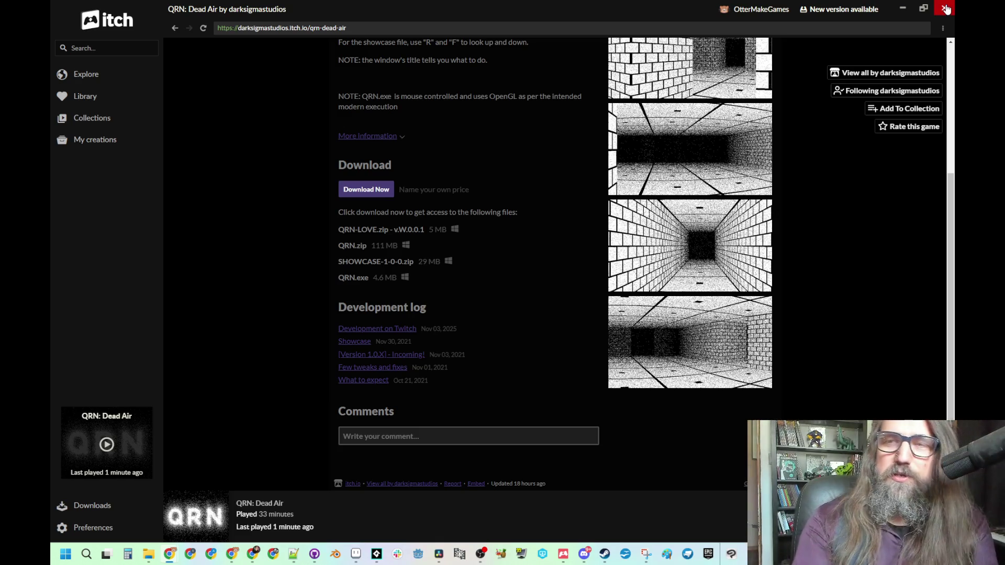
click(945, 9)
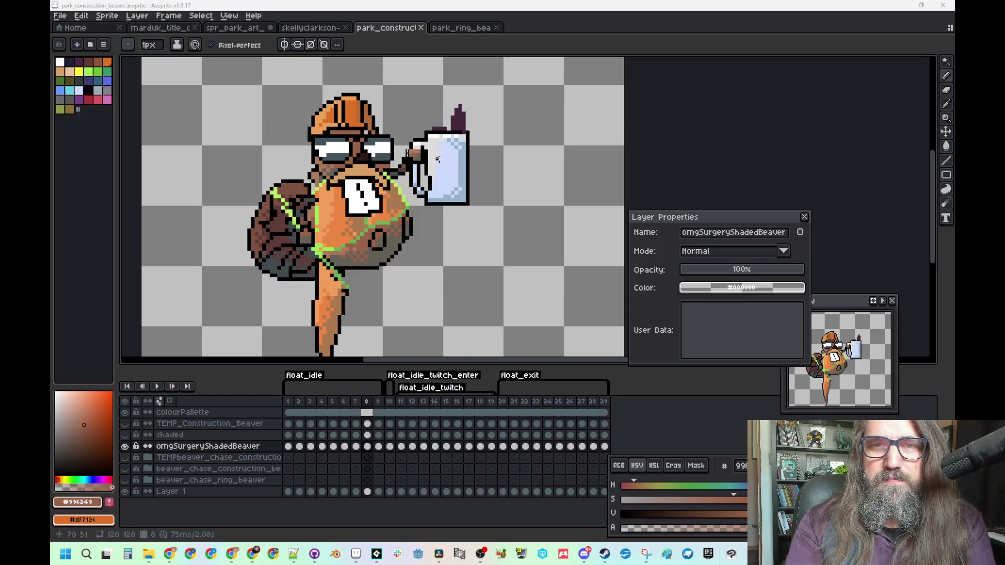
Select the omgSurgeryShadedBeaver cel on frame 12, then switch over to Discord
scroll(419, 177, down, 3)
scroll(305, 130, up, 2)
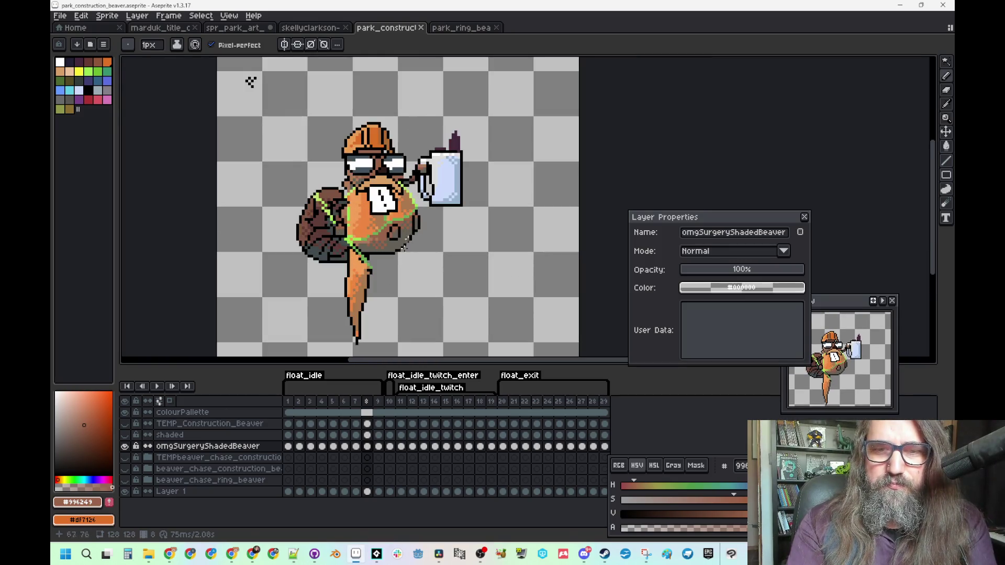
click(401, 447)
click(412, 446)
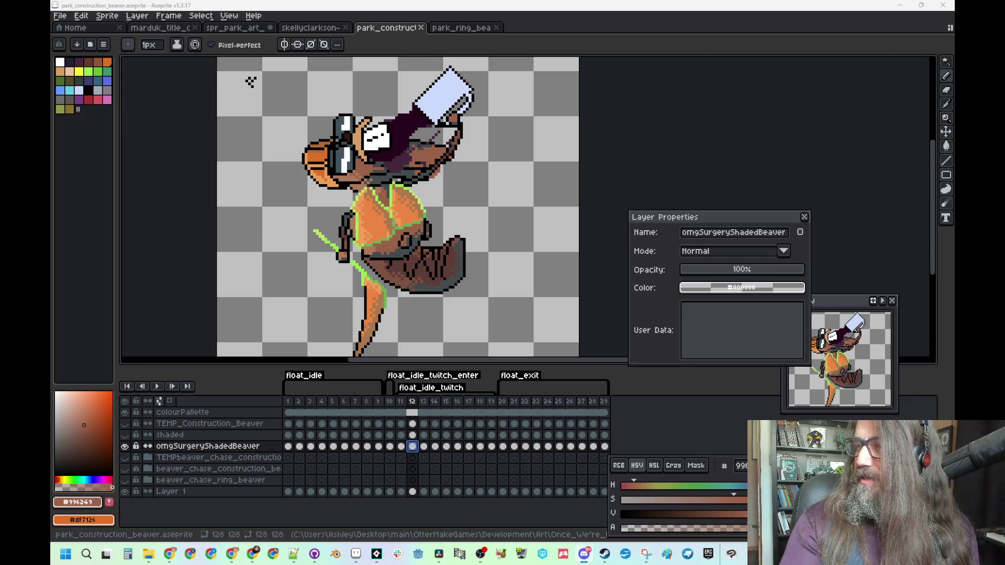
click(584, 553)
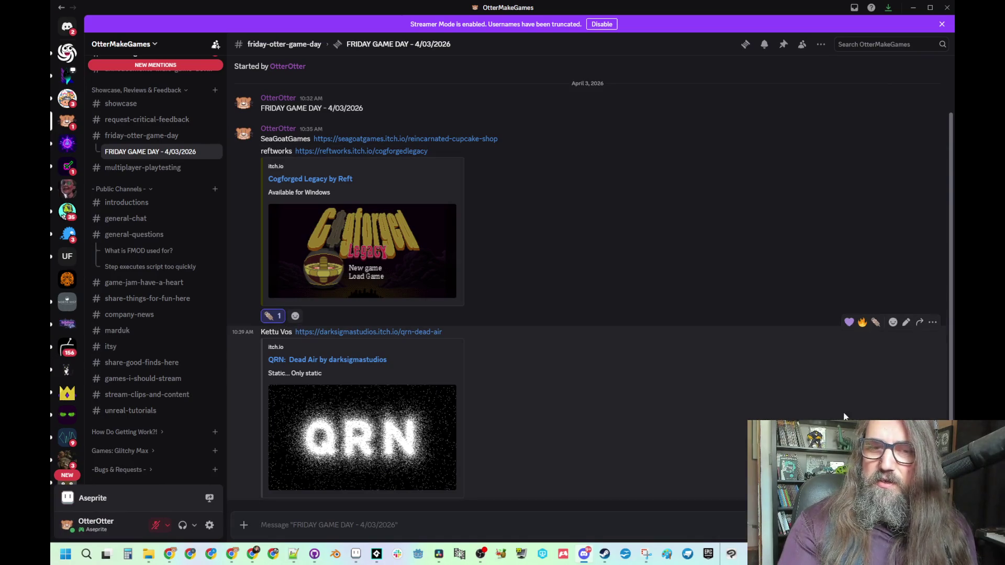
Add purple-heart reactions to the QRN: Dead Air and Cogforged Legacy posts
click(852, 327)
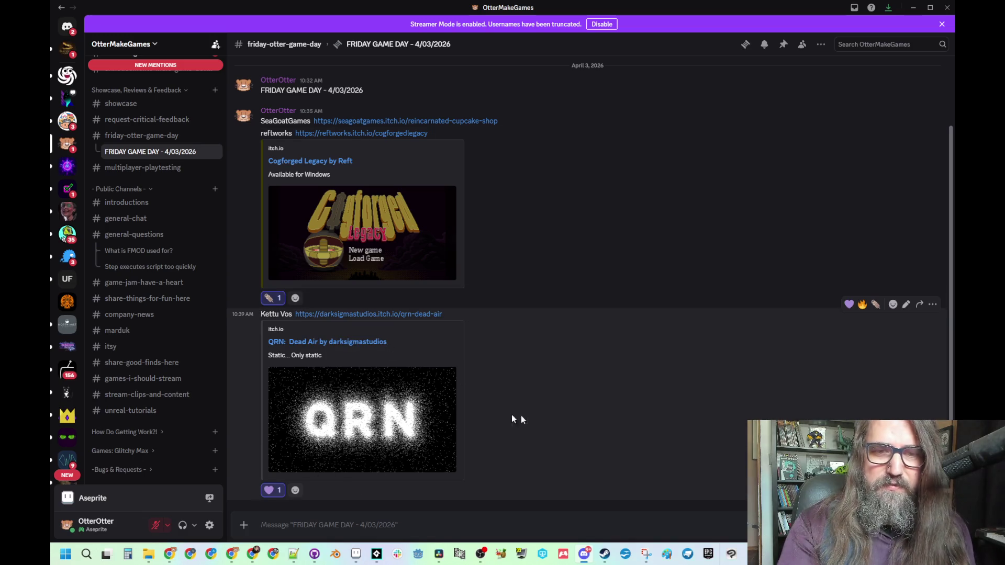
click(862, 304)
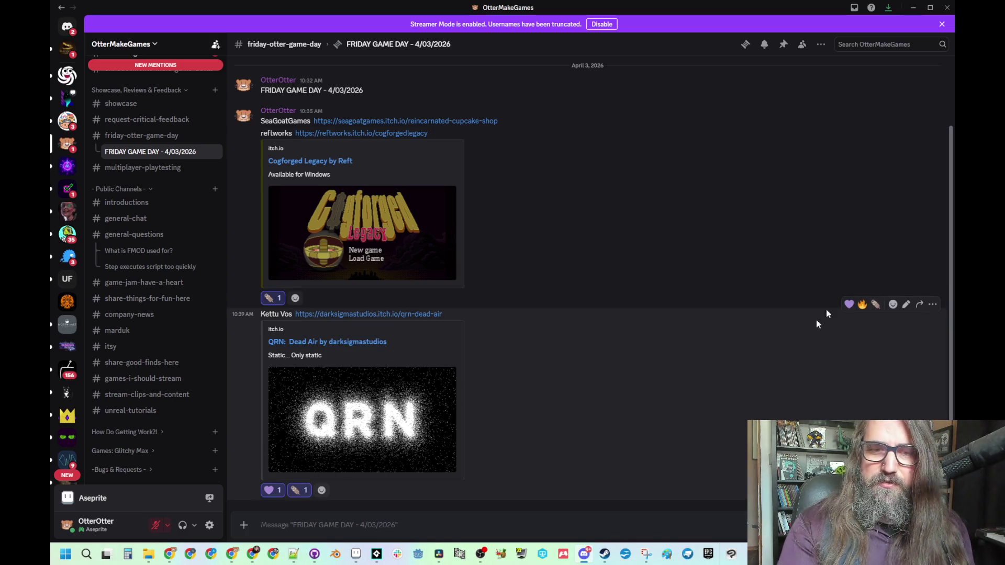
scroll(838, 293, up, 3)
click(849, 208)
scroll(586, 341, down, 3)
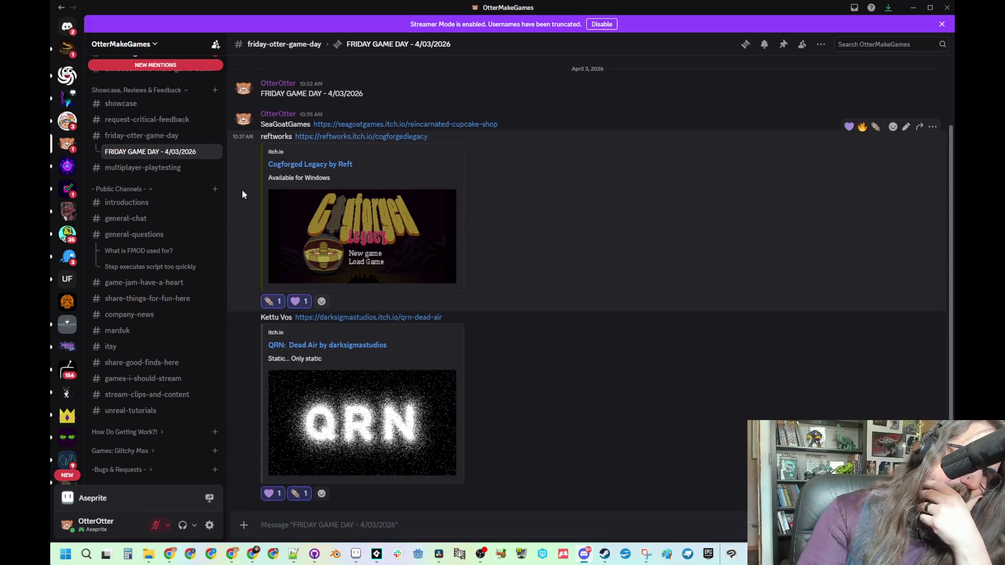
scroll(287, 251, up, 3)
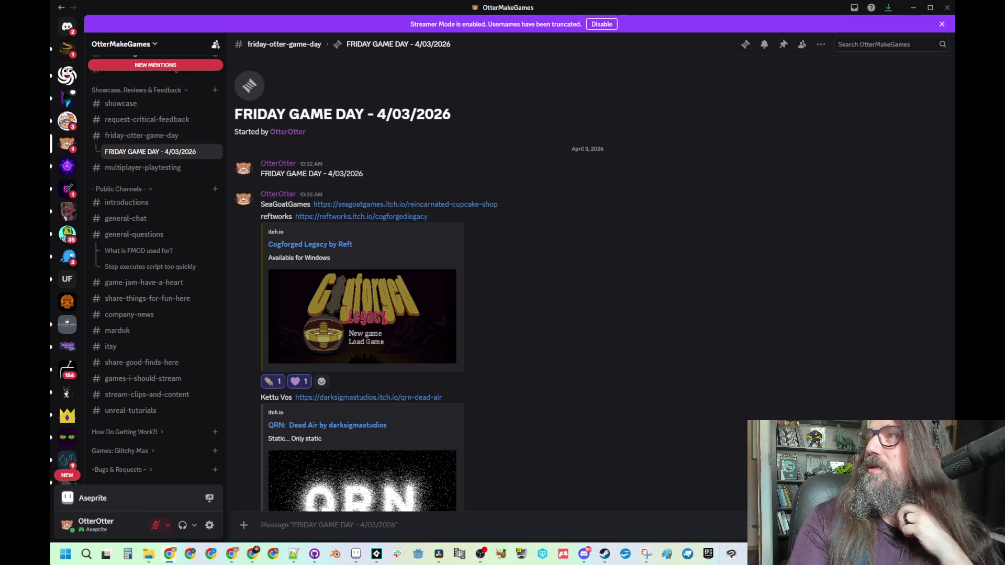
scroll(565, 394, down, 2)
scroll(737, 449, up, 2)
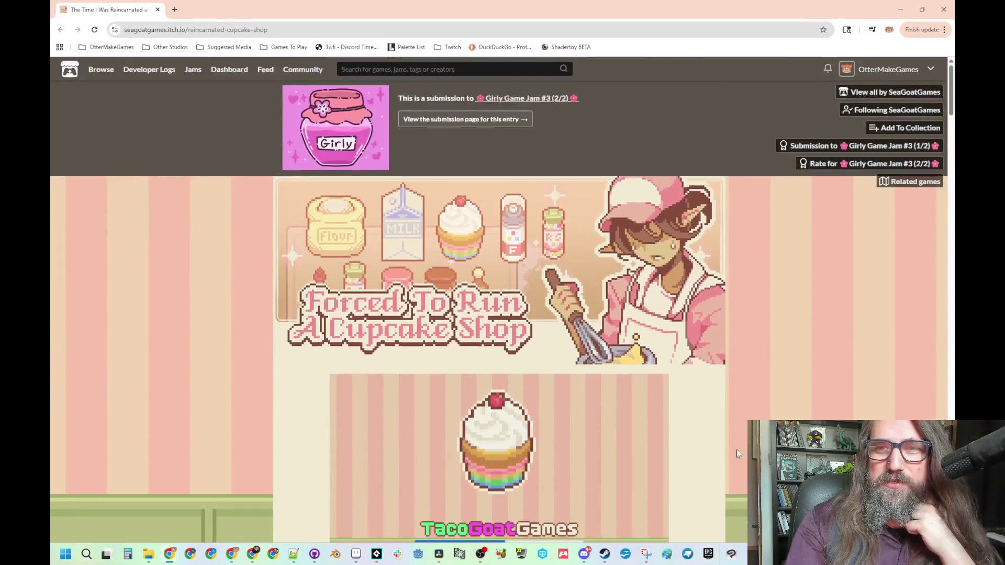
Close the Reincarnated Cupcake Shop tab and switch back to Aseprite
scroll(705, 495, down, 2)
scroll(738, 468, up, 3)
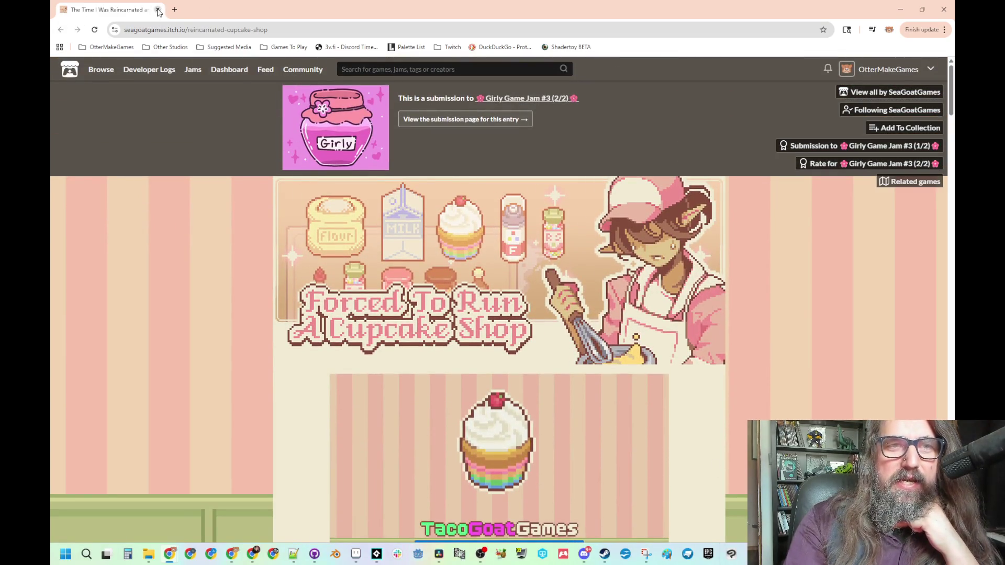
click(157, 9)
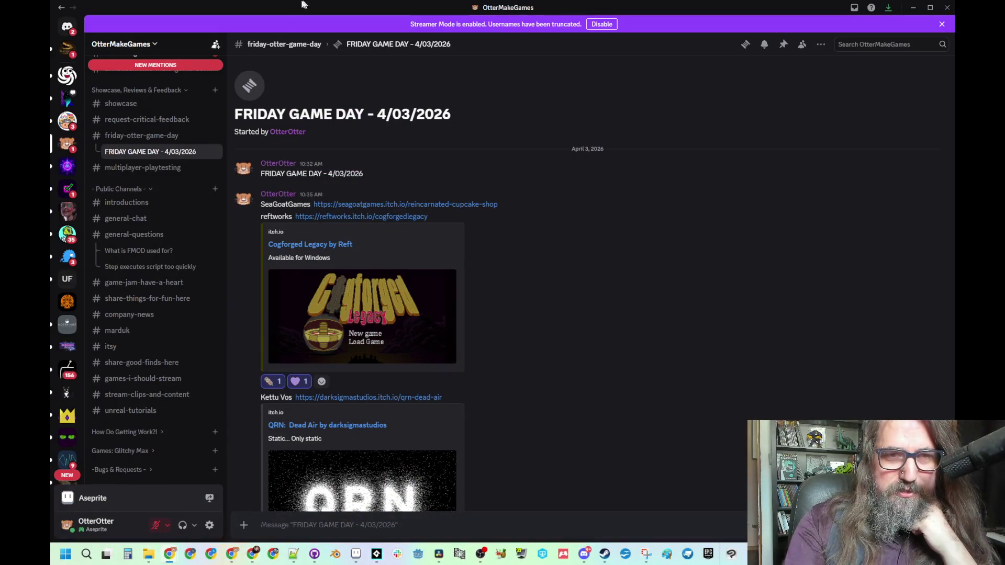
click(253, 553)
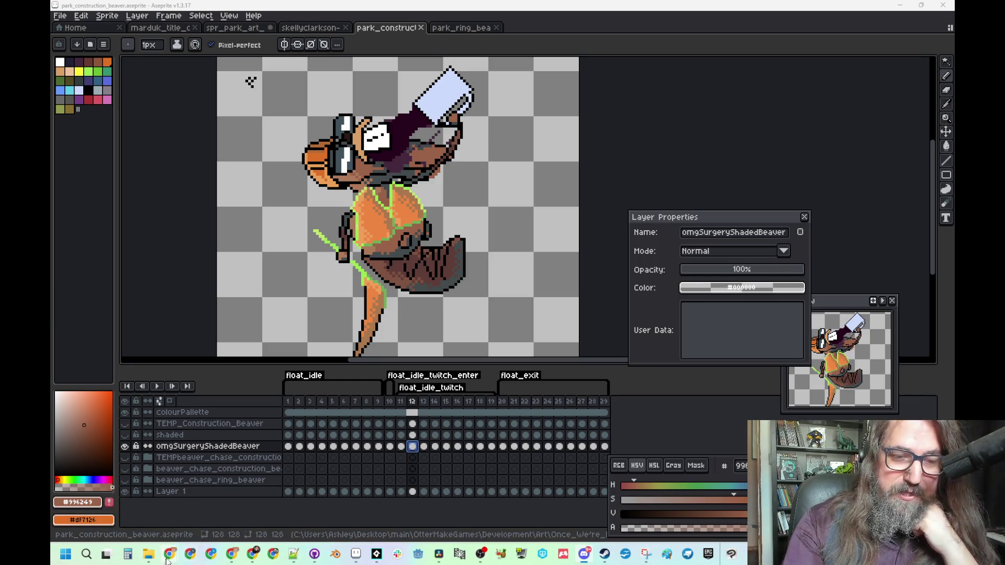
mouse_move(173, 561)
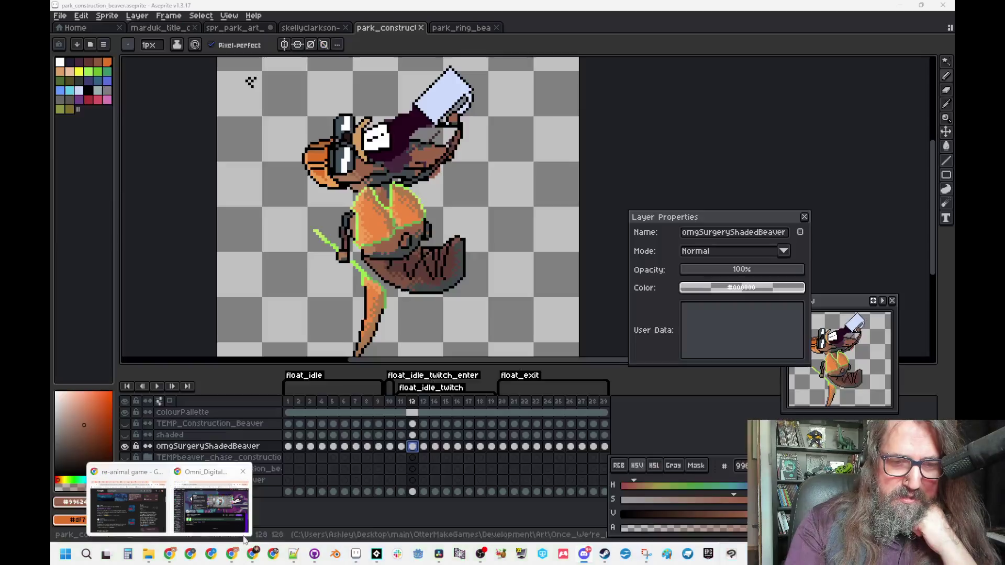
mouse_move(232, 555)
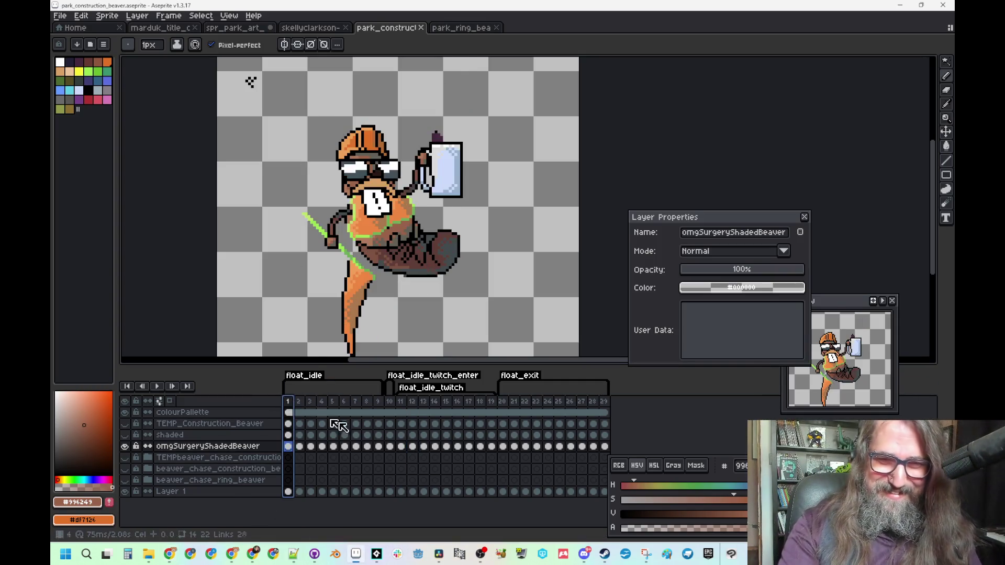
Play the beaver animation from frame 1, stop it on frame 2, and zoom in
click(288, 401)
key(Return)
scroll(480, 262, down, 1)
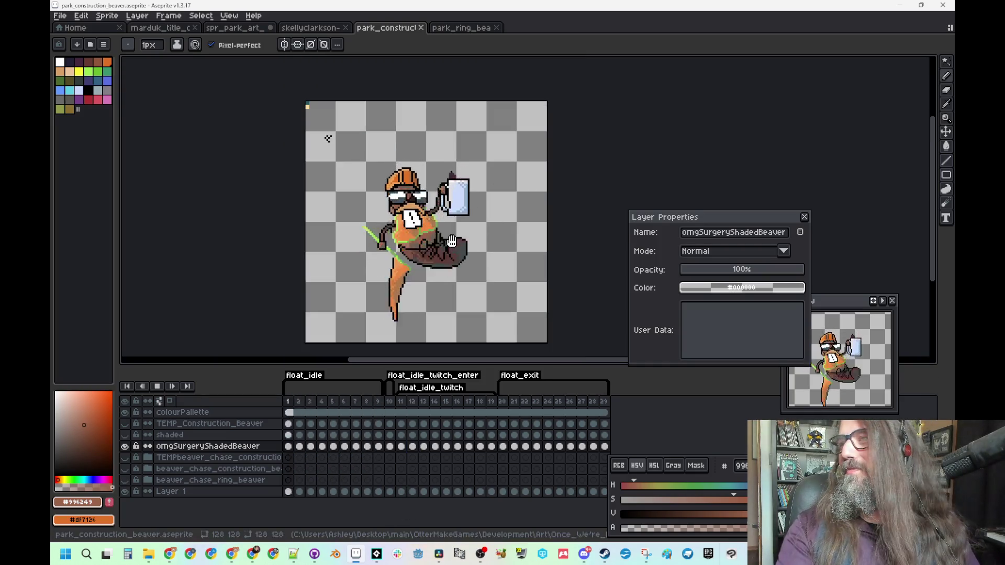
key(Return)
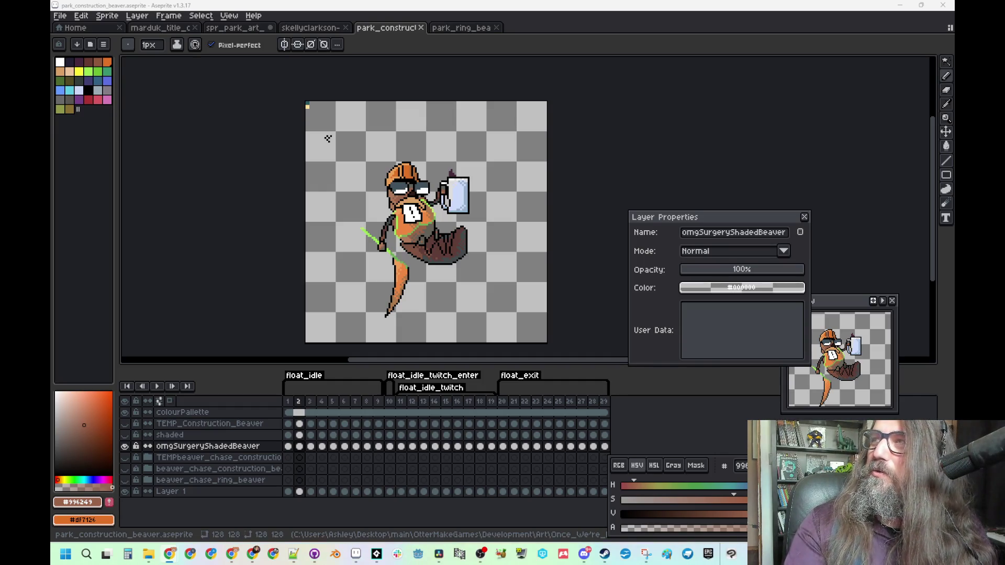
scroll(376, 233, up, 3)
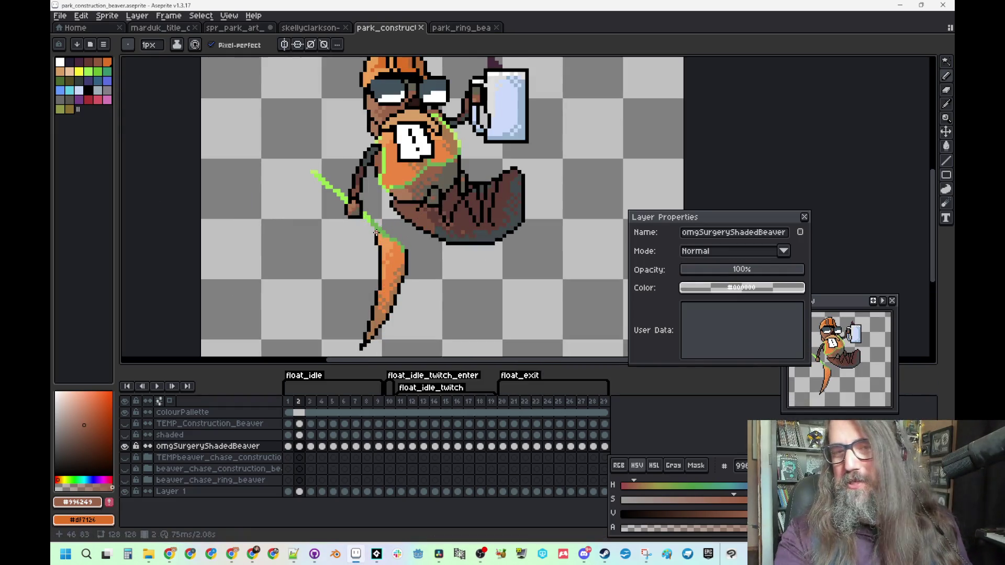
Step through frames 11 to 14 of the shaded beaver animation
click(396, 451)
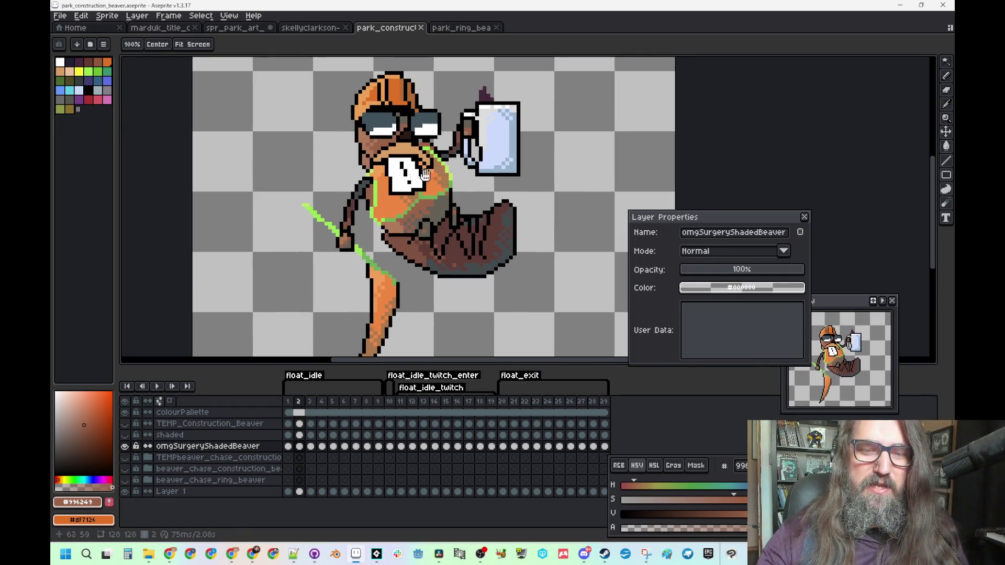
click(401, 447)
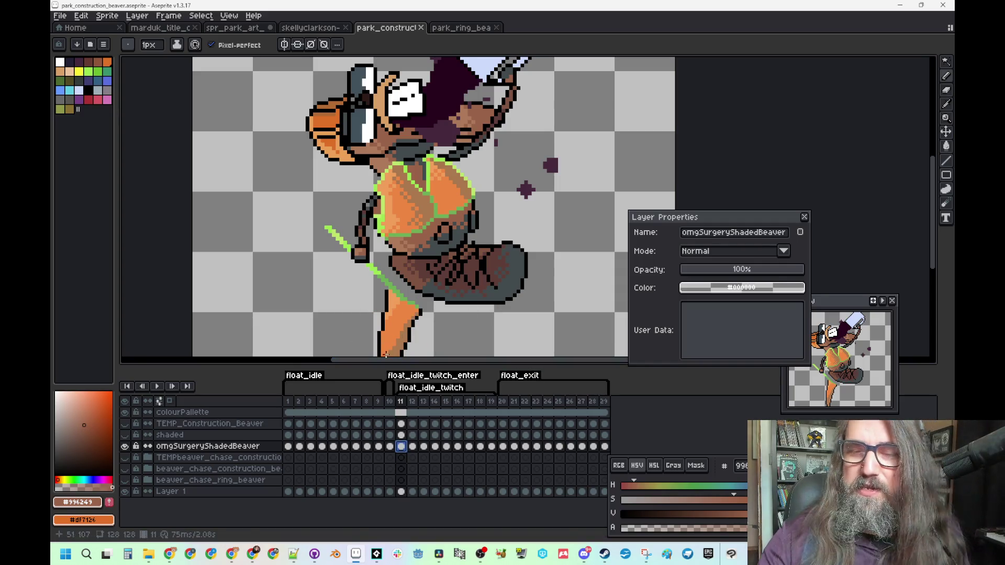
click(412, 447)
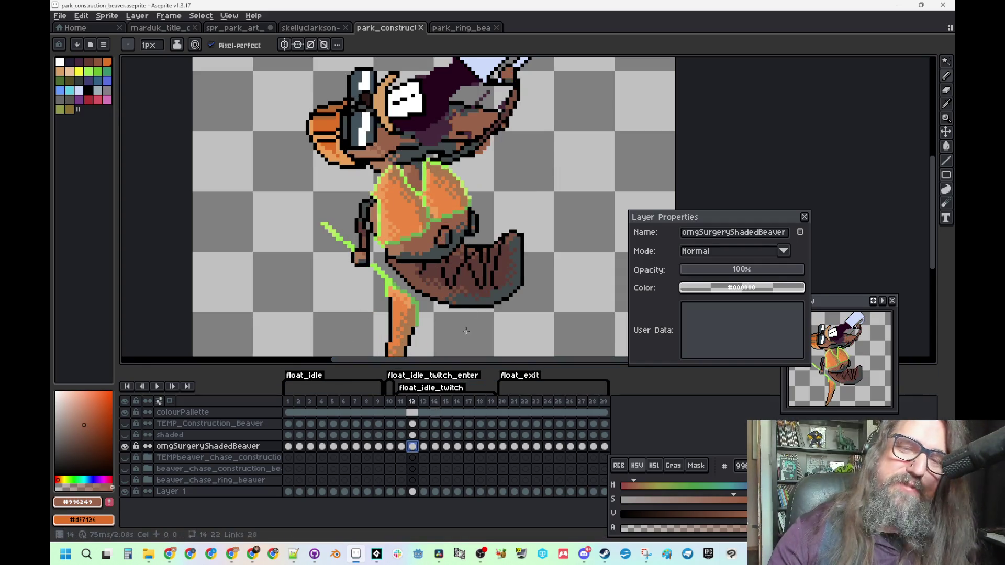
click(424, 447)
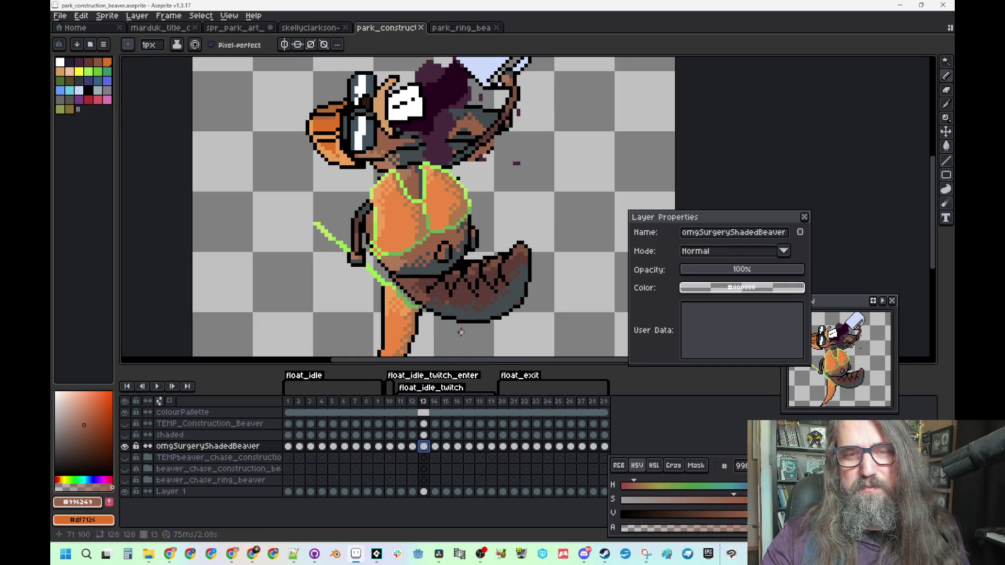
click(435, 446)
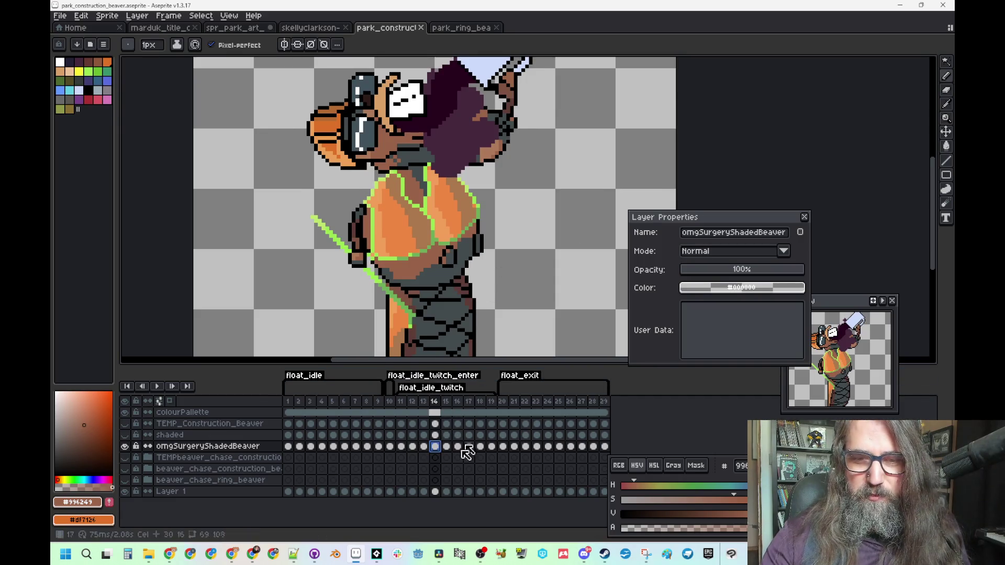
Compare frames 13 and 14, pan the sprite view, and open the saved brushes list
click(424, 447)
click(435, 447)
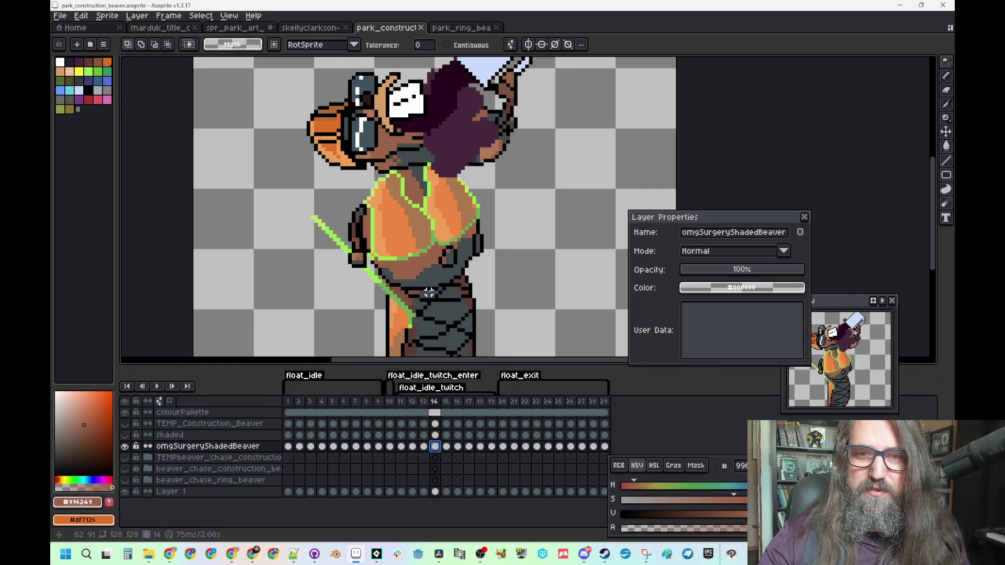
drag(436, 179, 446, 228)
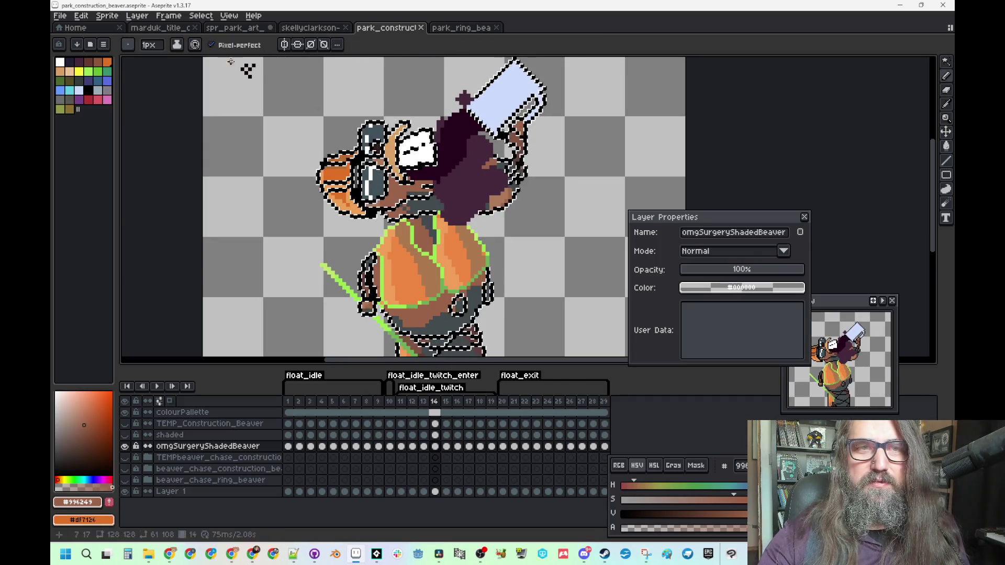
click(129, 45)
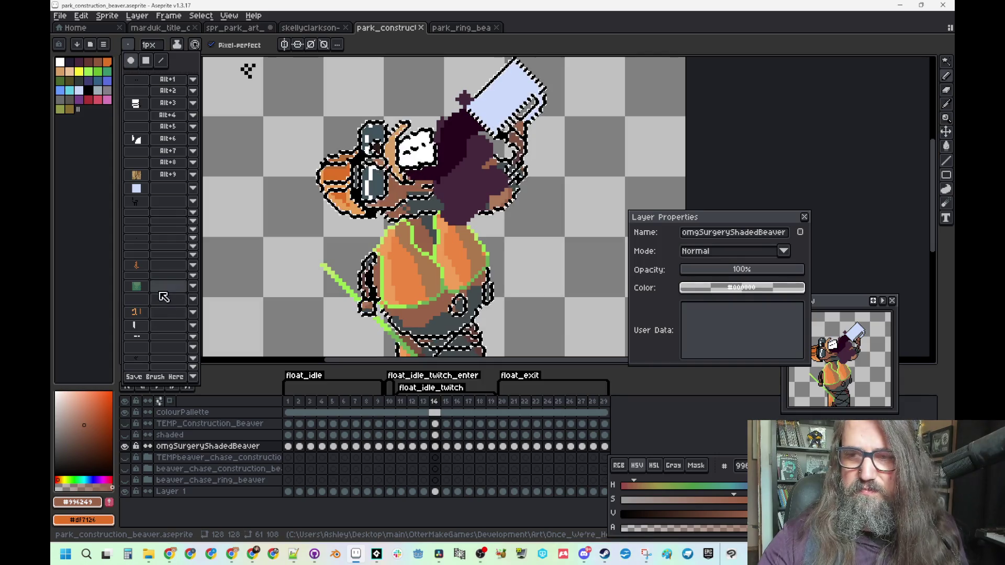
Check the shortcut for custom Brush #26, then close the brush list and Layer Properties
click(168, 359)
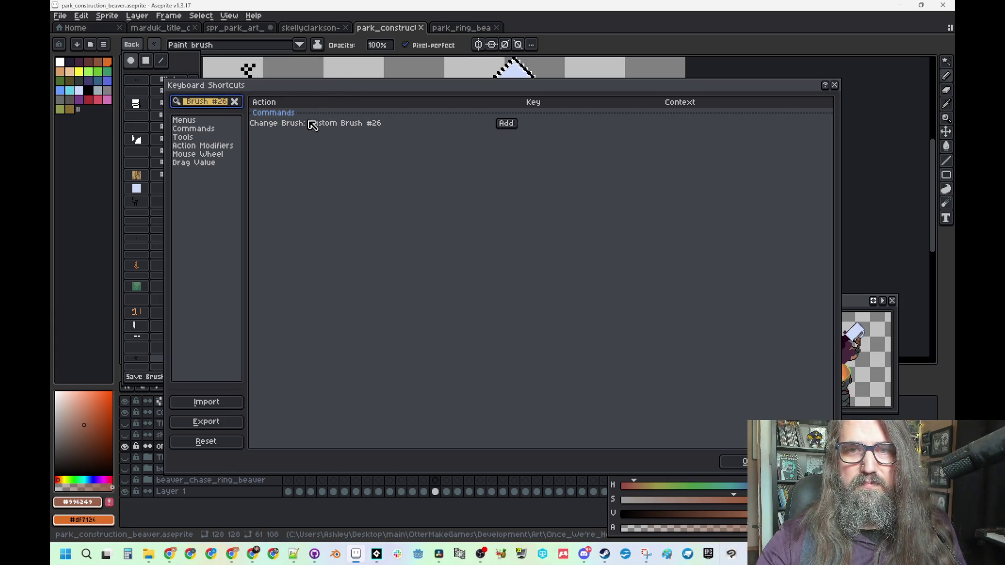
click(834, 85)
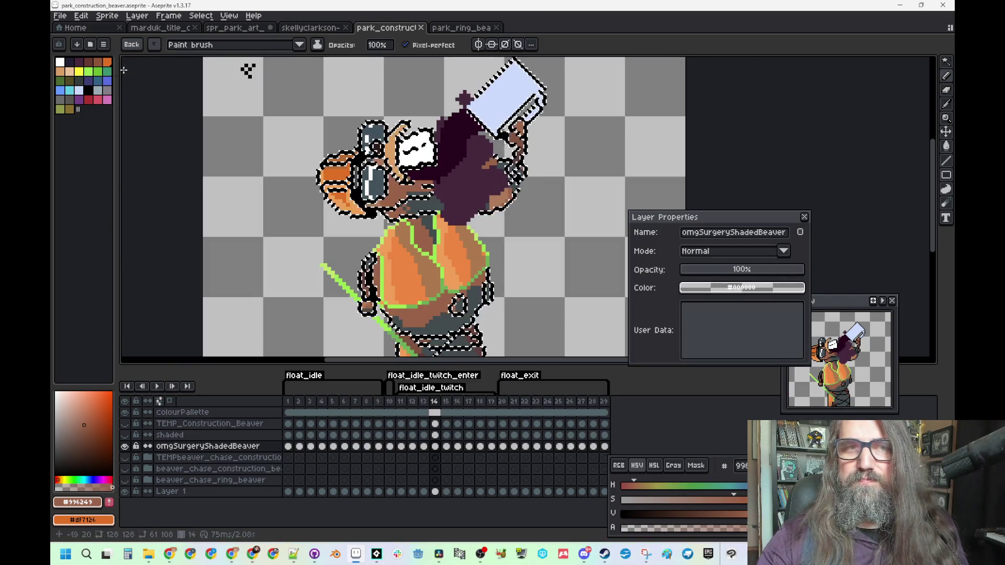
click(131, 45)
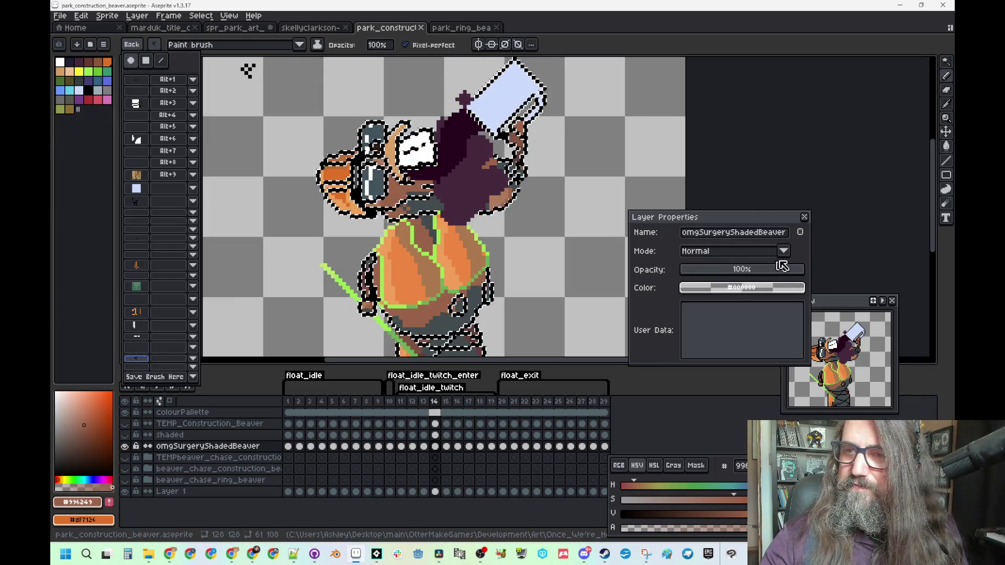
click(805, 216)
click(805, 217)
mouse_move(673, 207)
mouse_down()
mouse_move(602, 157)
mouse_move(555, 220)
mouse_move(549, 178)
mouse_move(566, 151)
mouse_move(497, 264)
mouse_move(513, 262)
mouse_move(493, 289)
mouse_move(517, 283)
mouse_up()
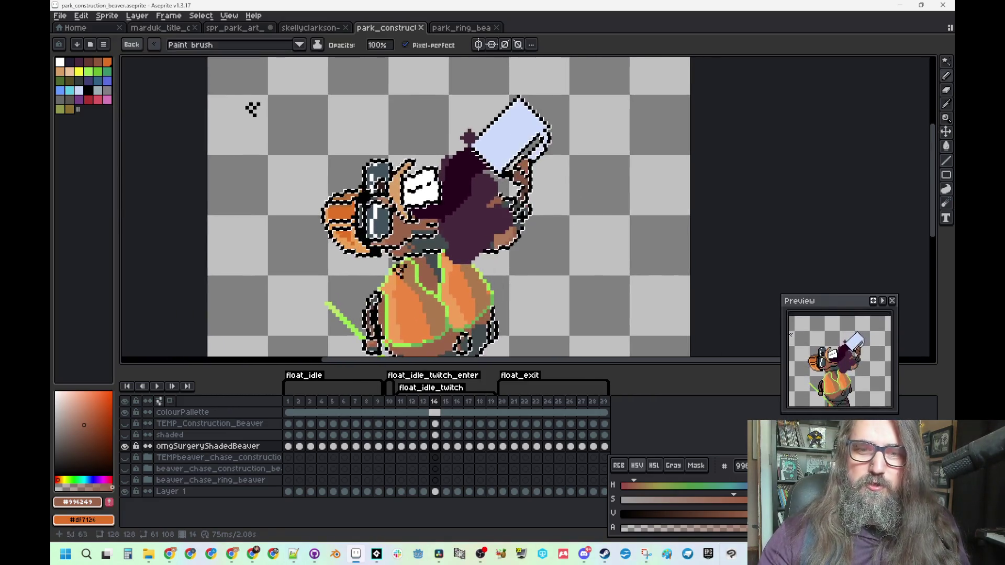
Play and stop the animation a few times to review the shading
click(159, 388)
click(159, 387)
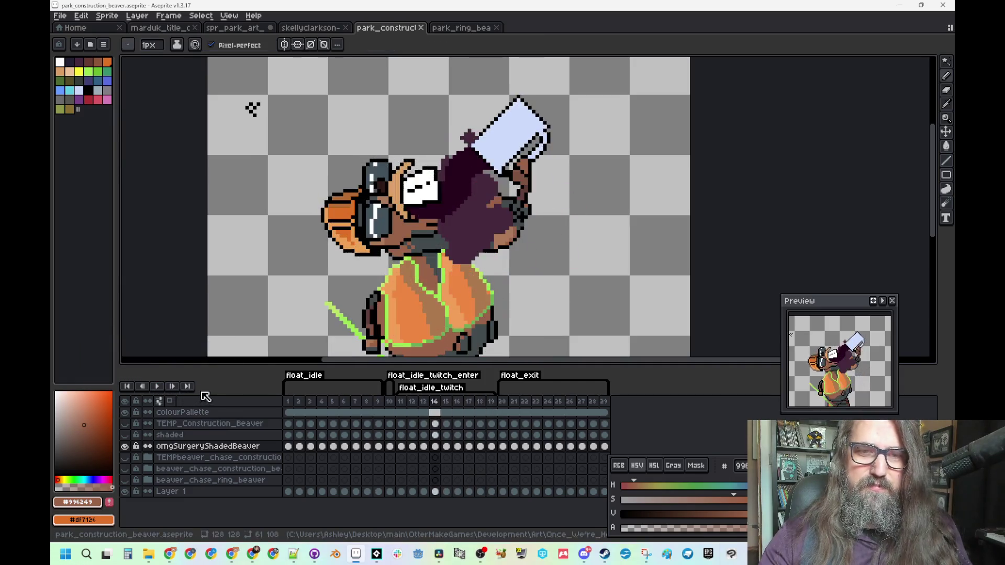
click(157, 386)
drag(315, 238, 325, 229)
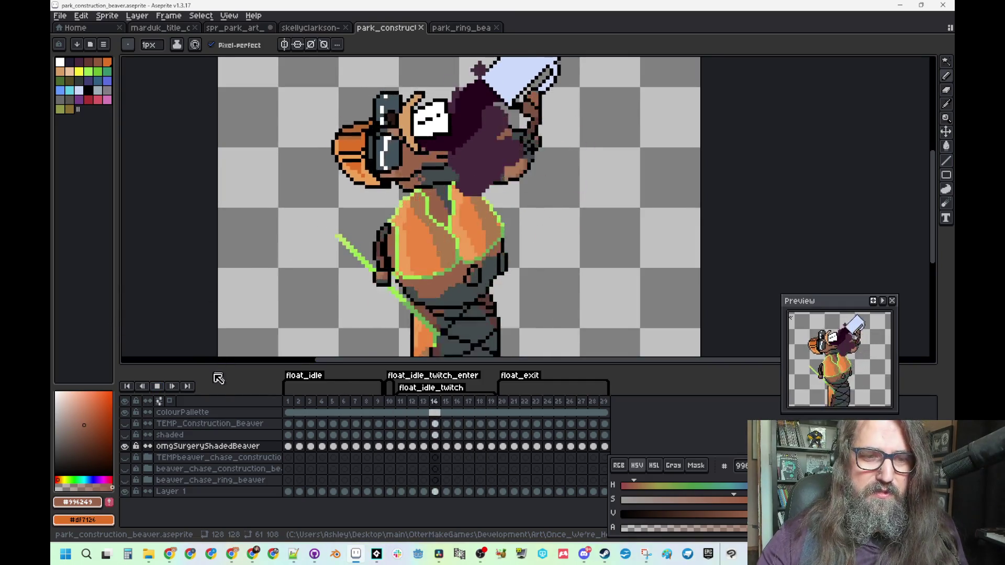
click(159, 387)
click(160, 388)
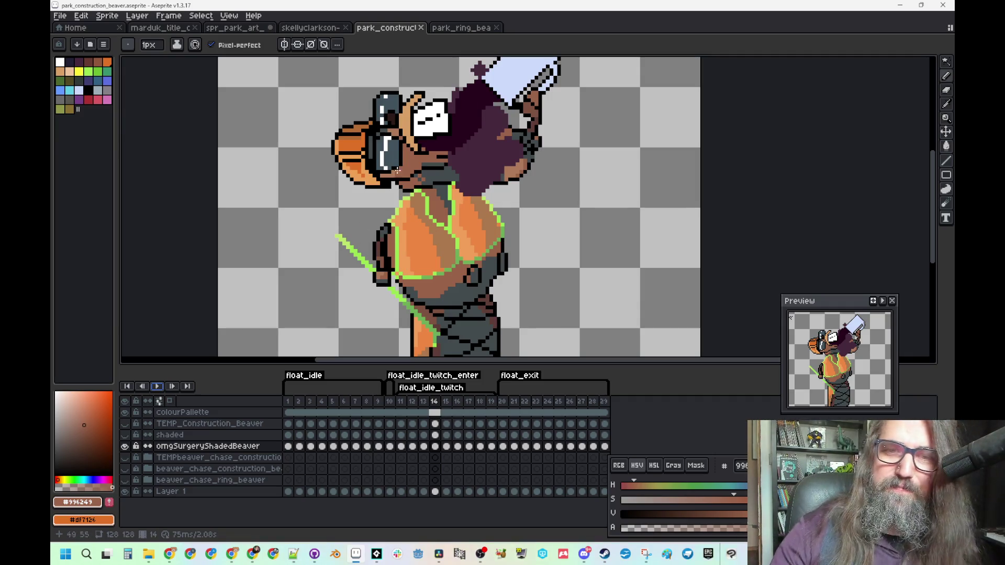
key(space)
drag(422, 166, 399, 168)
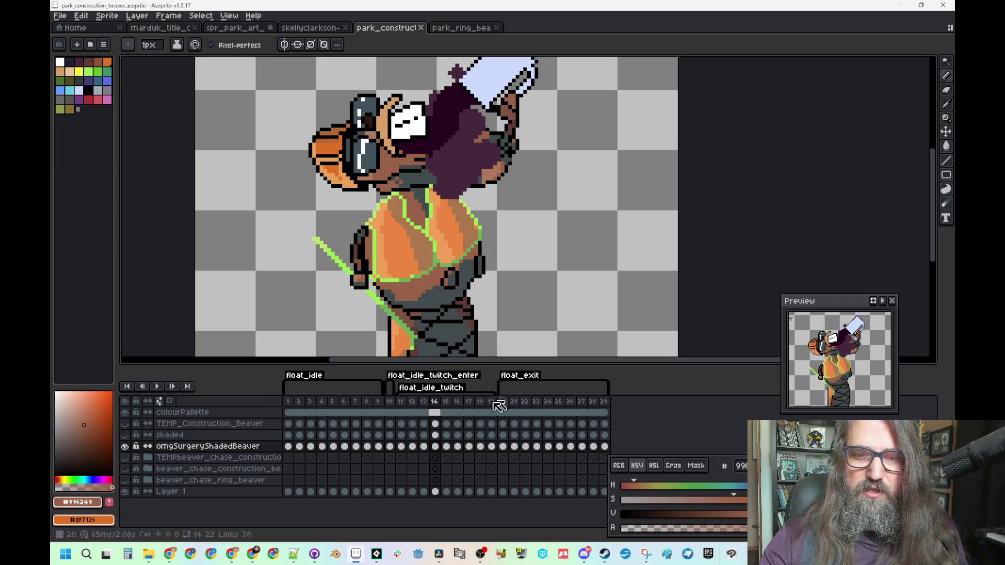
Compare frame 13, return to frame 14, and check the saved brushes
click(423, 447)
click(438, 448)
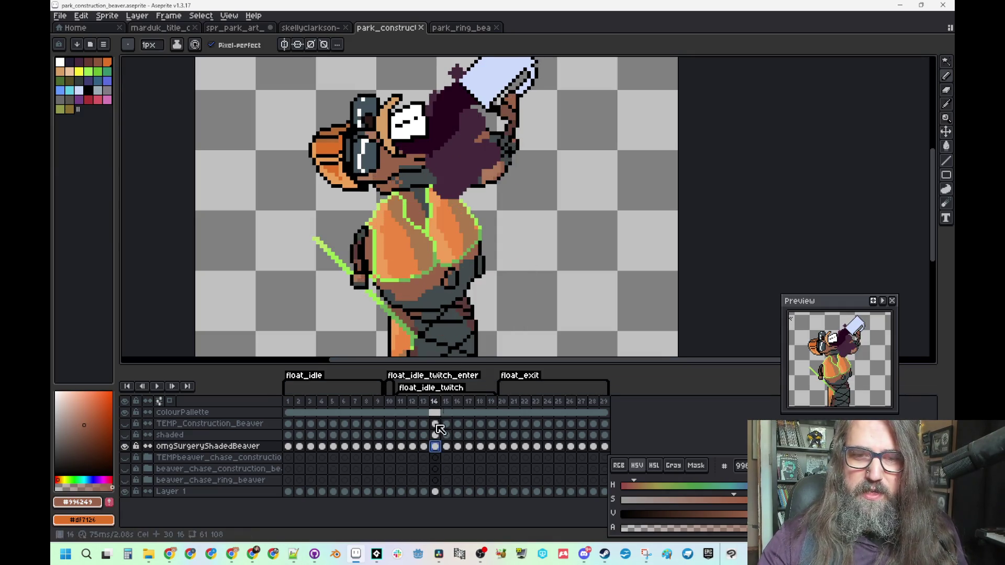
click(130, 46)
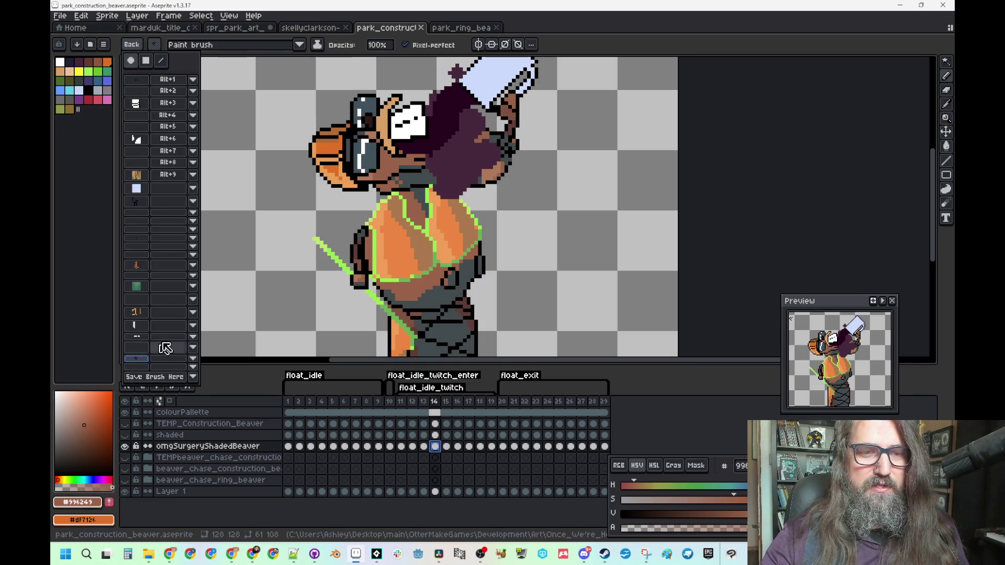
drag(409, 221, 417, 199)
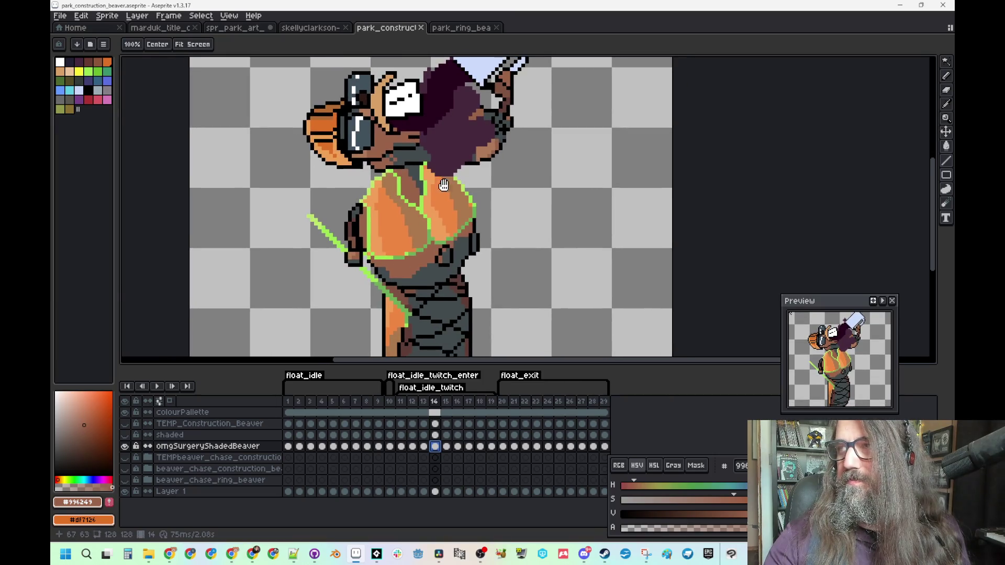
key(b)
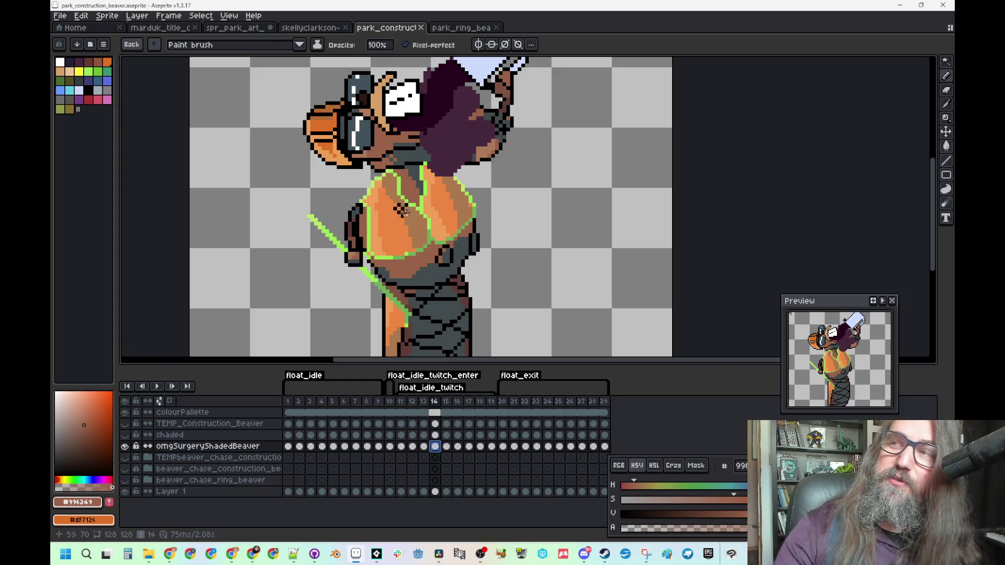
Magic Wand the beaver's black outline pixels on frame 14
key(w)
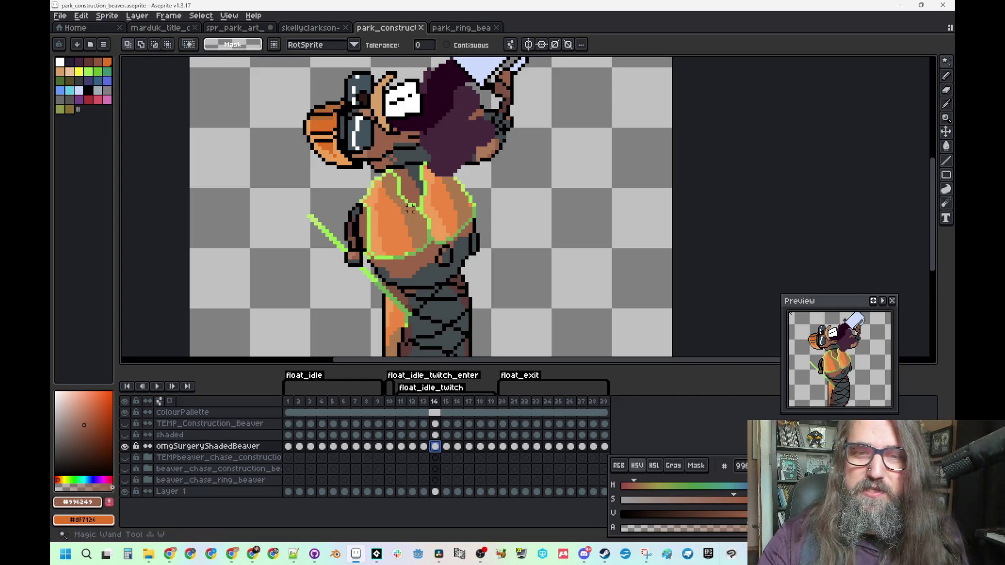
click(425, 288)
key(b)
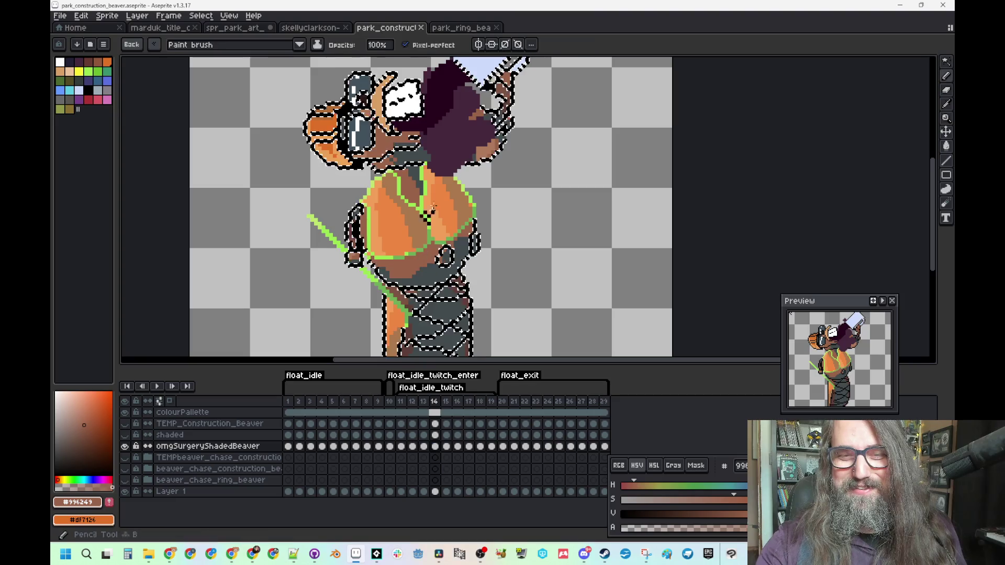
scroll(472, 219, down, 1)
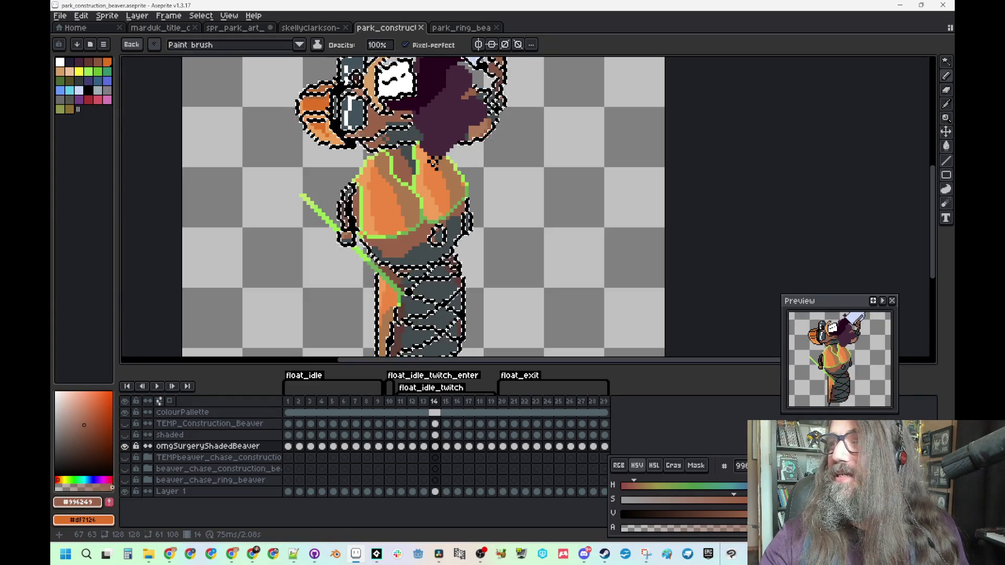
Eyedrop the belly orange, then brown #996249, and invert the selection to exclude the outline
key(i)
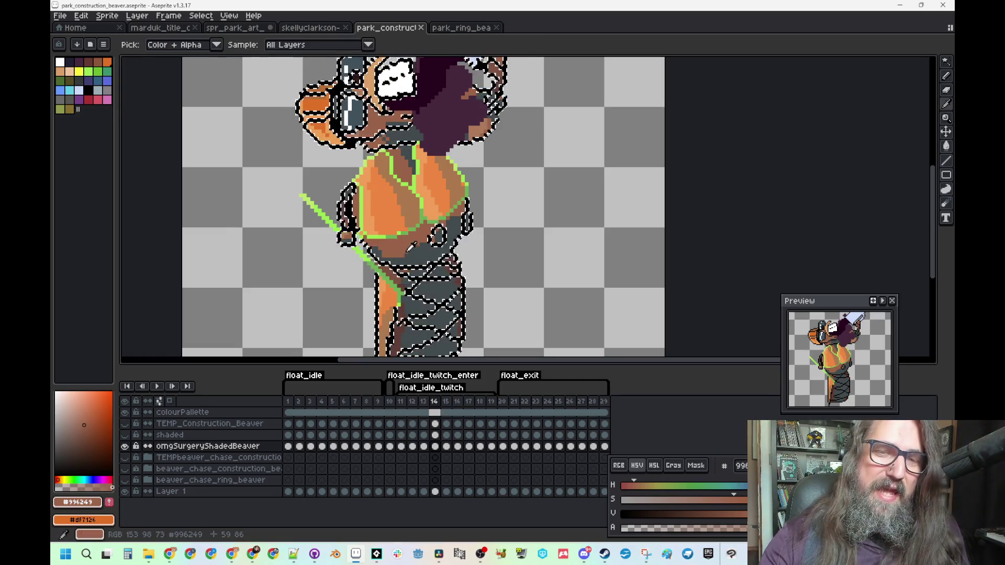
alt+click(438, 183)
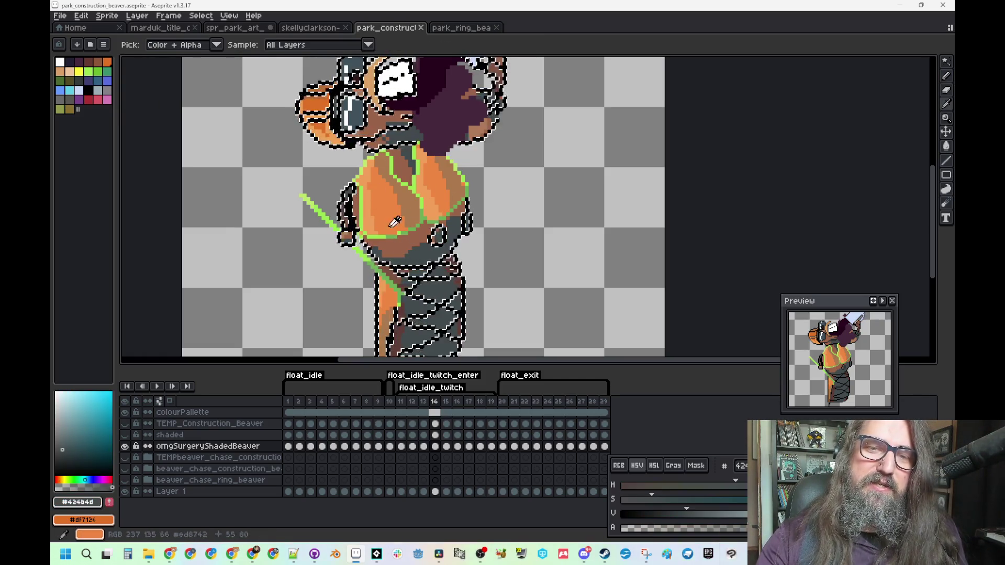
alt+click(409, 251)
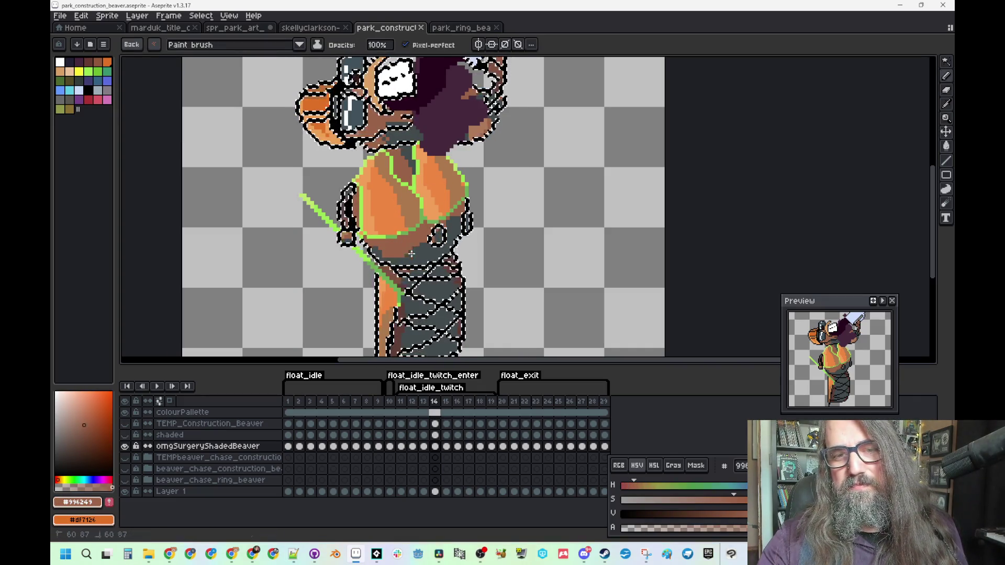
key(ctrl)
key(ctrl)
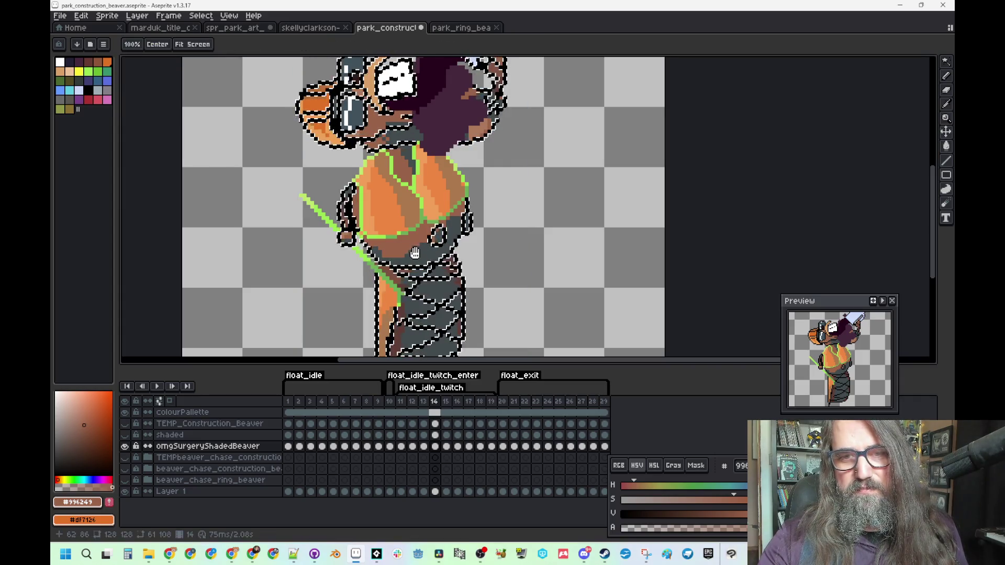
key(ctrl)
key(ctrl+shift+i)
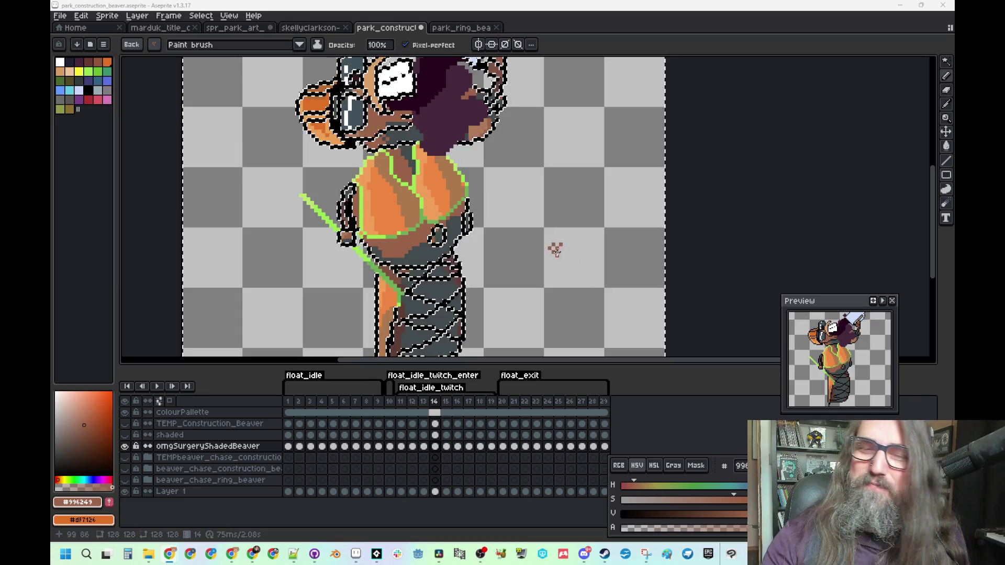
Paint brown around the belly ring, undoing a first misplaced stroke
scroll(486, 221, right, 2)
drag(485, 221, 392, 260)
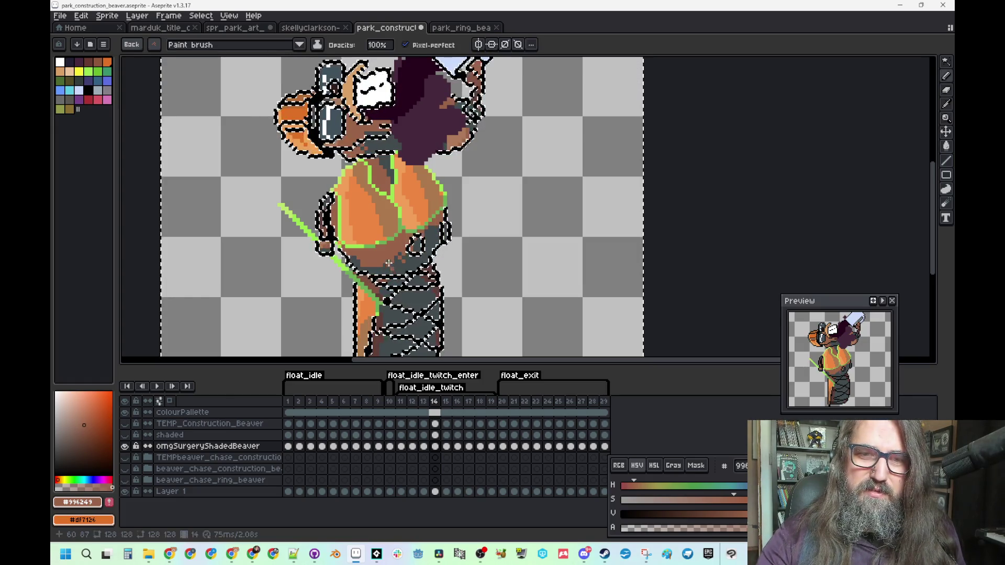
drag(388, 247, 388, 251)
key(ctrl+z)
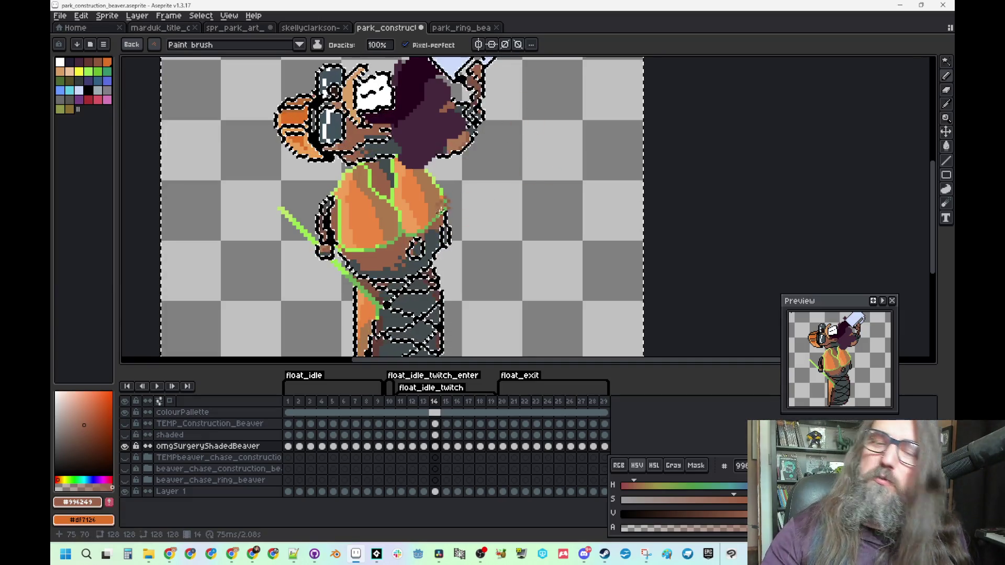
drag(389, 258, 389, 266)
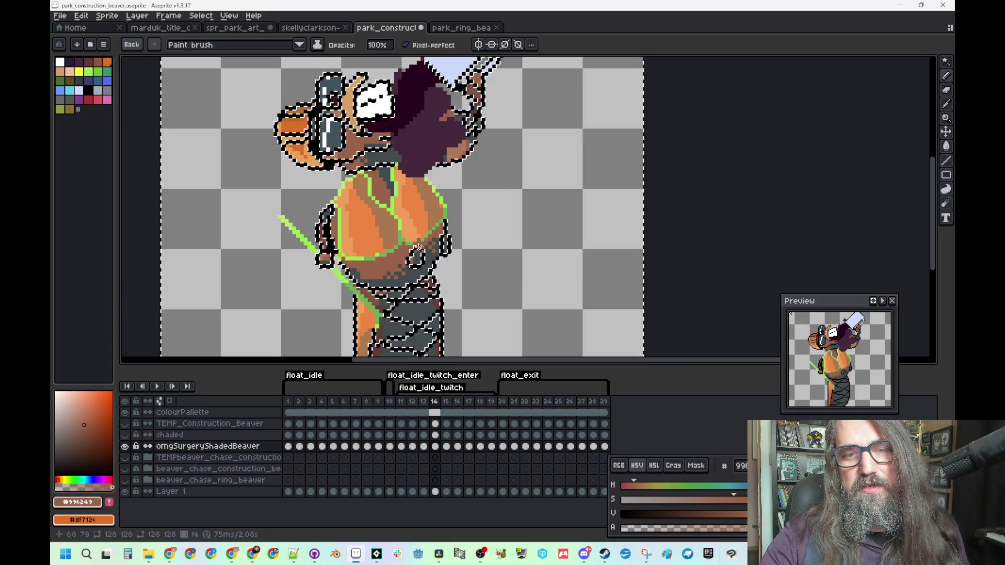
drag(394, 234, 405, 212)
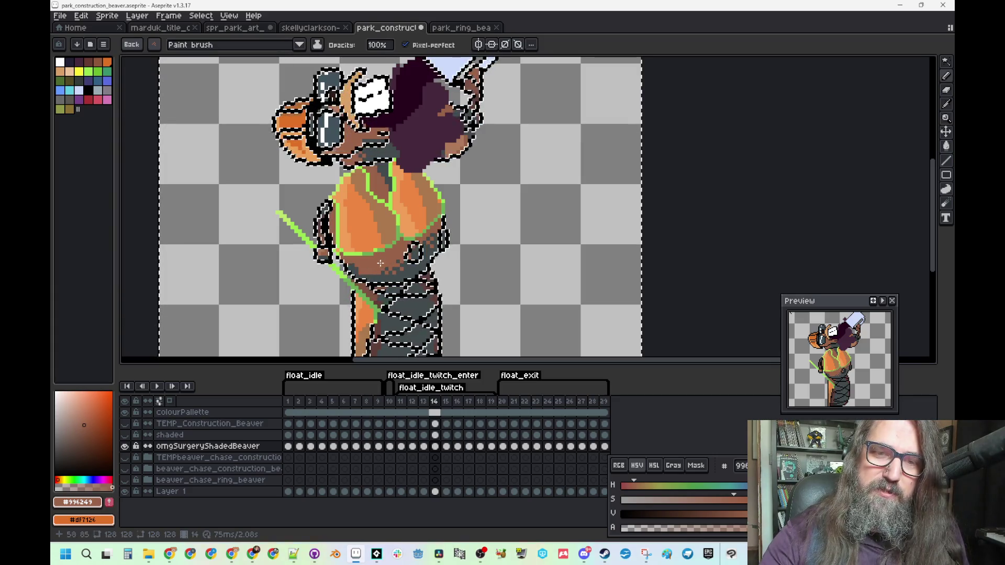
drag(389, 263, 411, 244)
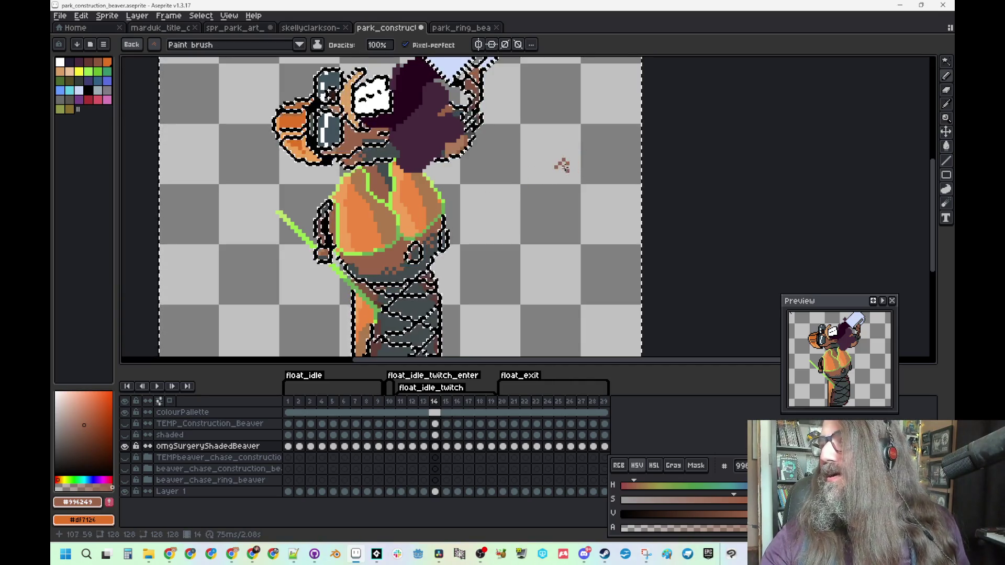
Sample lighter brown from the beaver and paint it over the head area
key(space)
drag(474, 207, 472, 192)
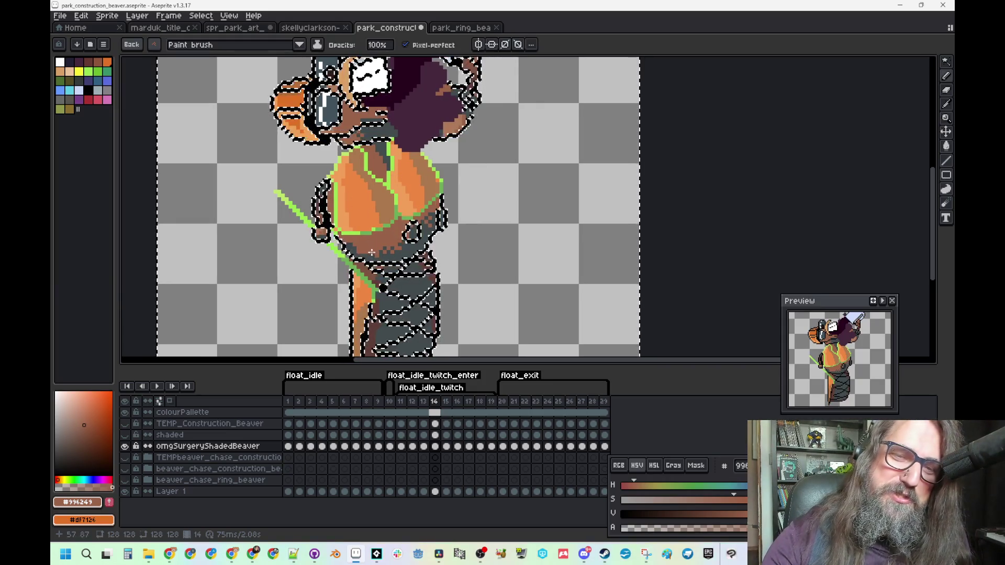
alt+click(419, 146)
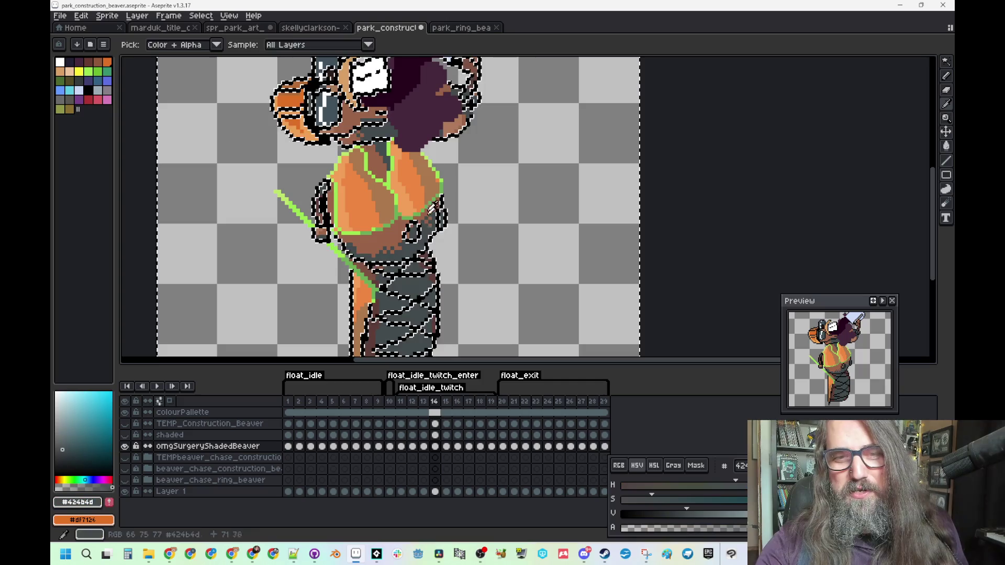
key(space)
drag(421, 149, 421, 181)
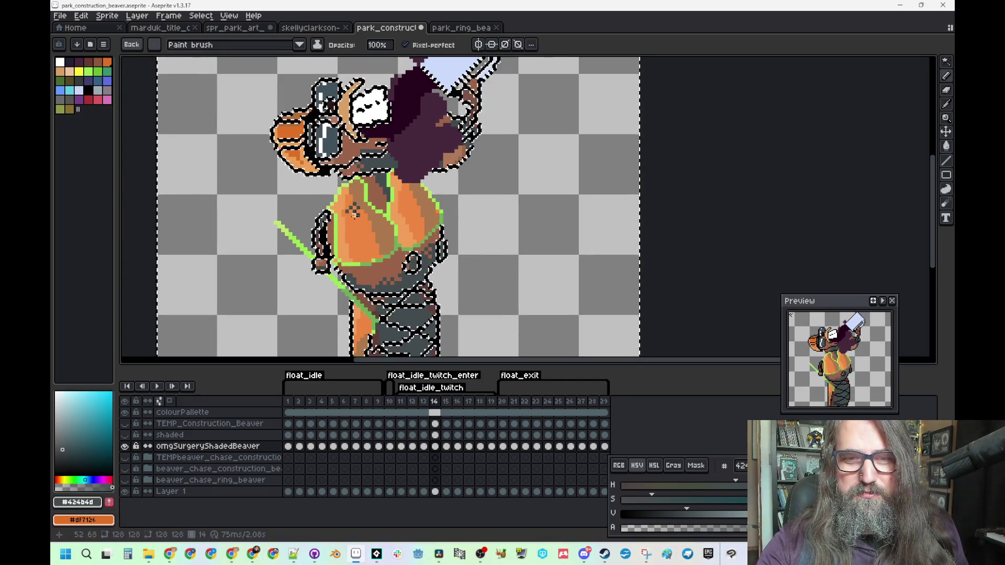
scroll(354, 212, down, 2)
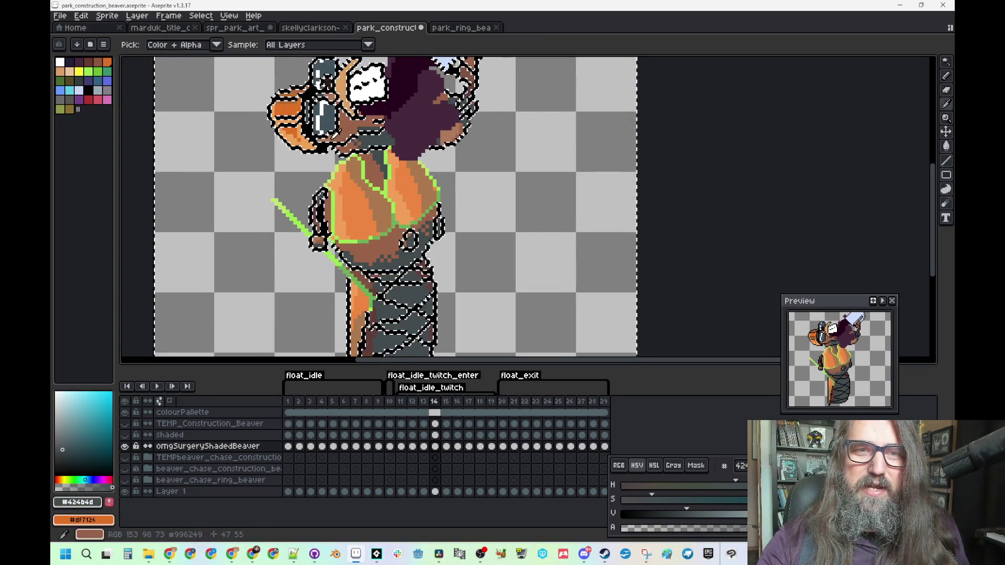
alt+click(335, 135)
alt+click(335, 135)
drag(336, 137, 394, 114)
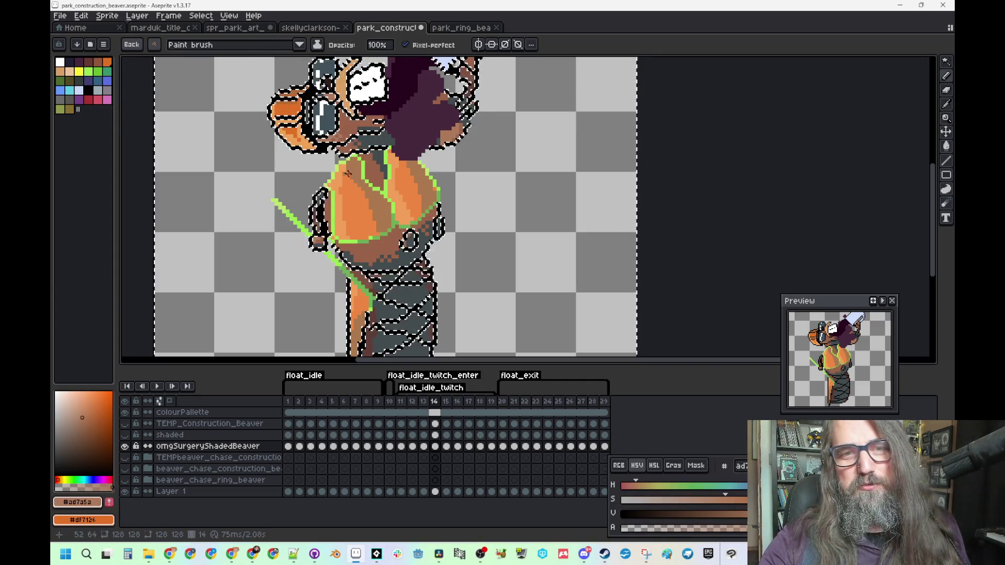
scroll(350, 200, down, 3)
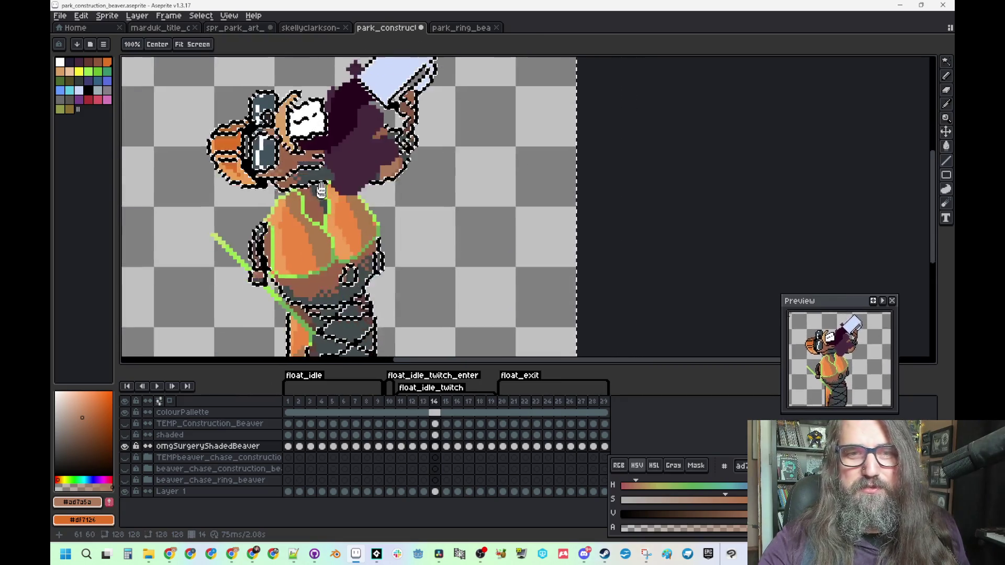
Sample the leg-wrap dark grey and the belly's darker and lighter oranges
key(alt)
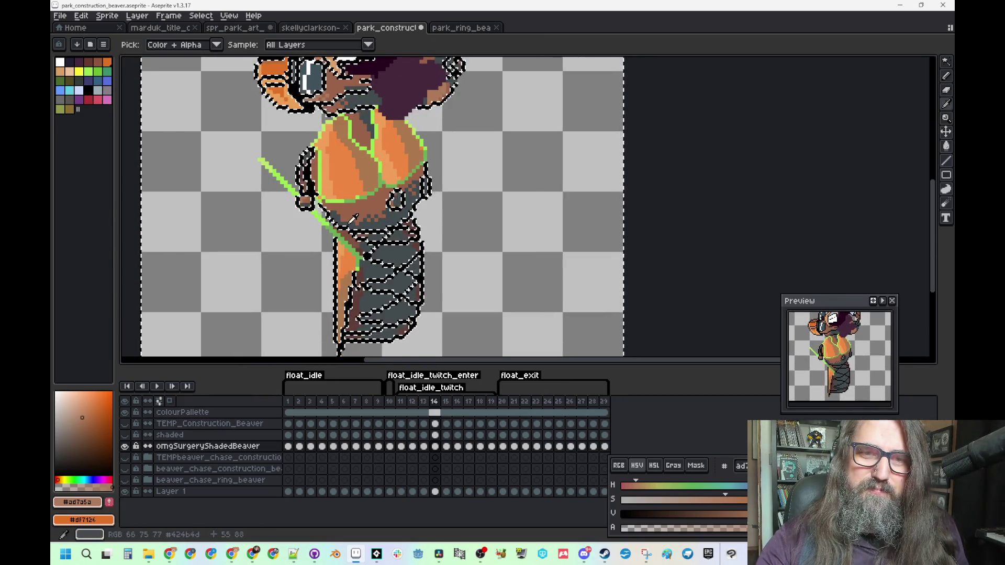
click(351, 221)
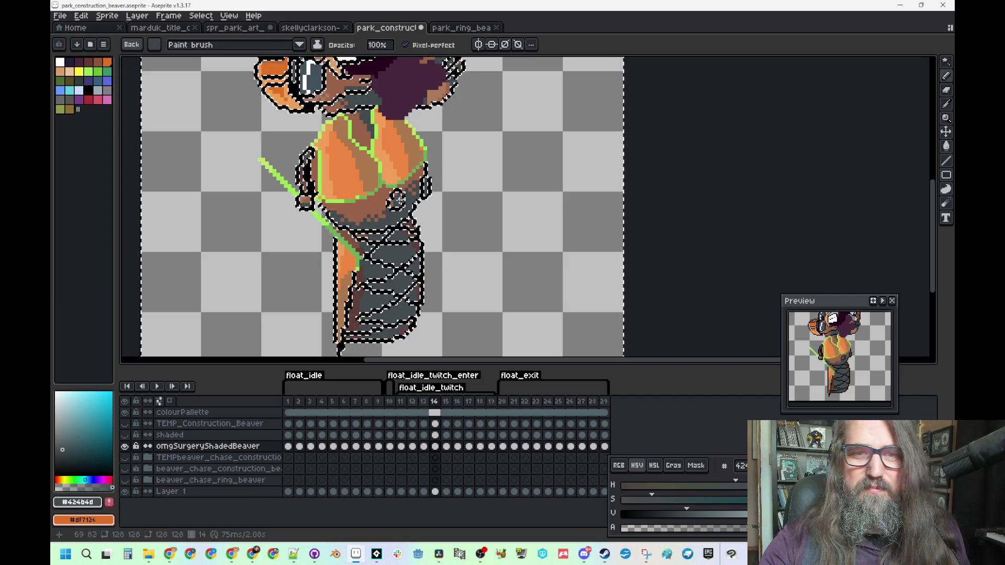
alt+click(338, 135)
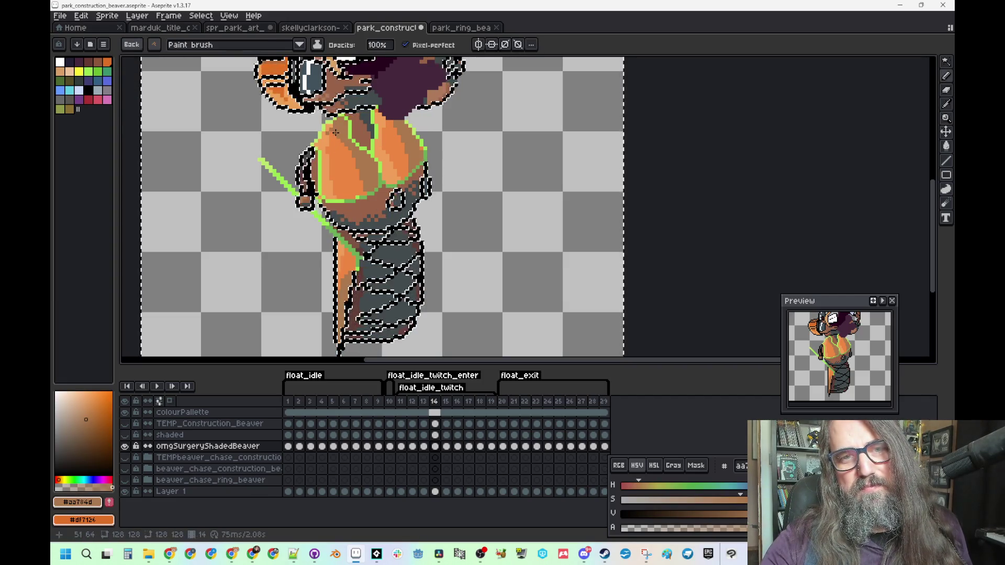
alt+click(335, 132)
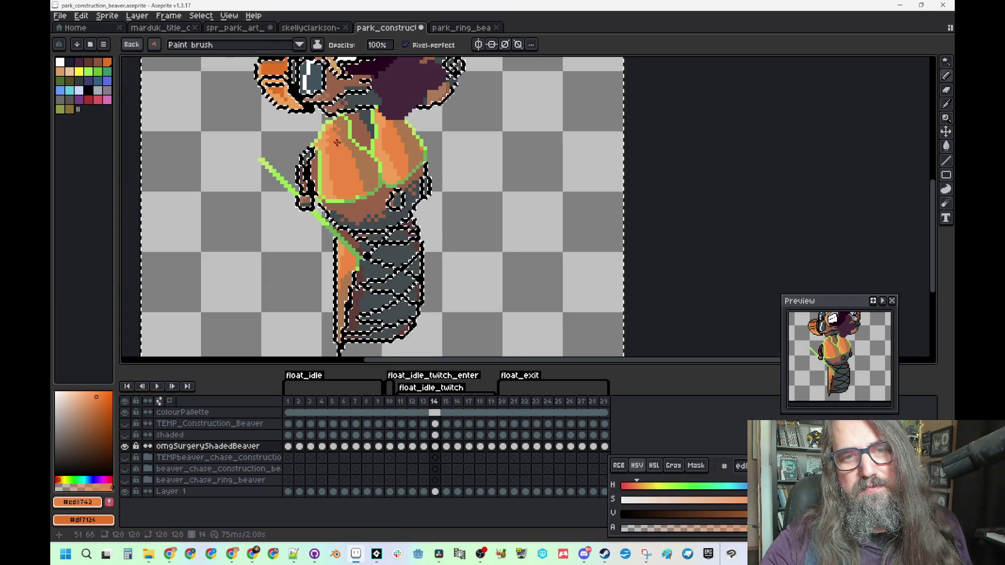
alt+click(340, 145)
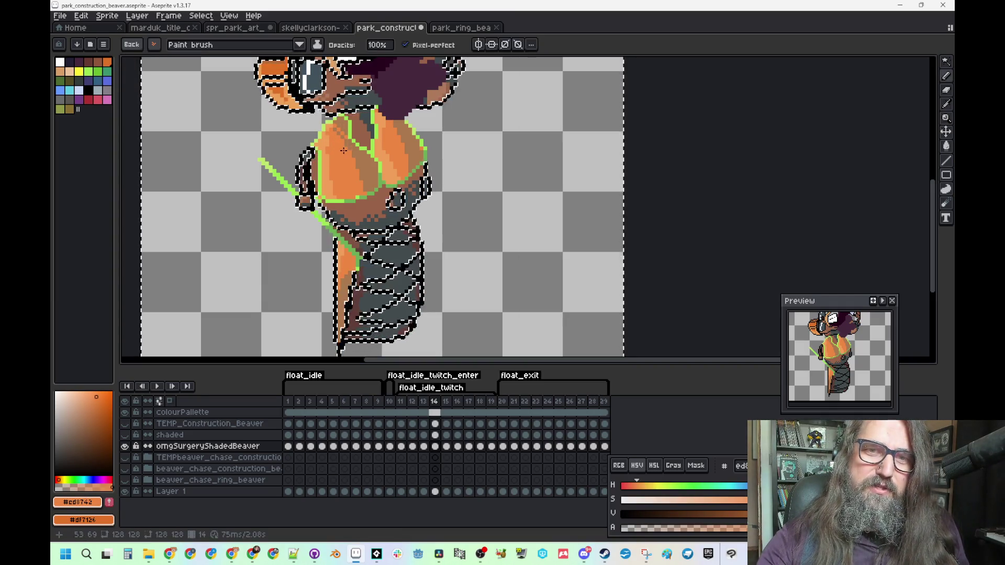
alt+click(350, 157)
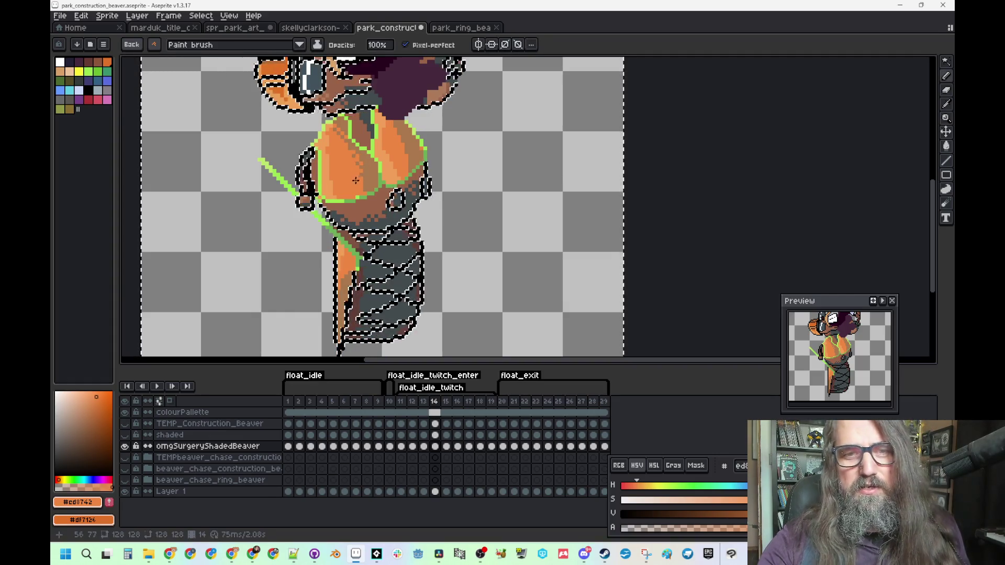
scroll(389, 142, right, 2)
scroll(389, 142, up, 1)
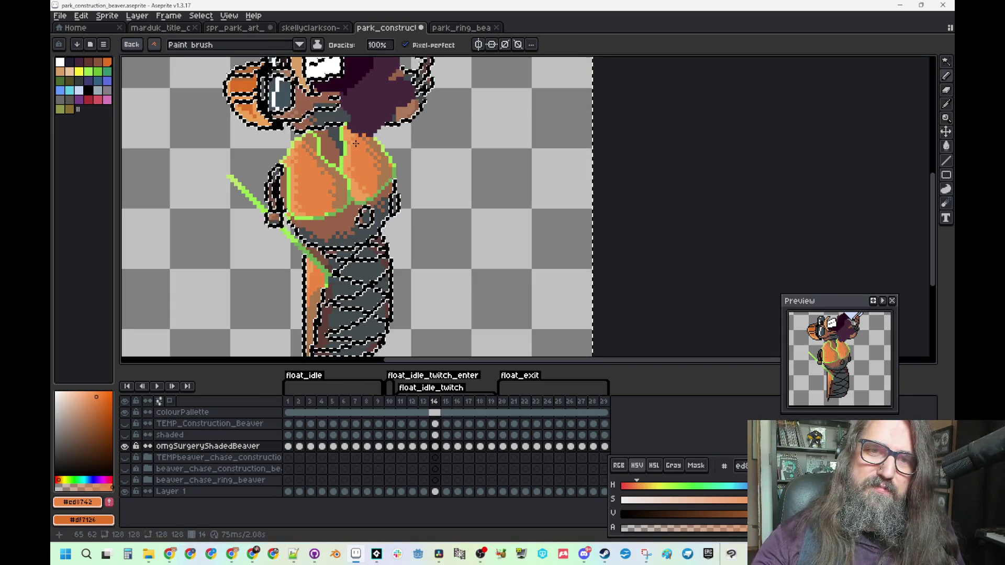
mouse_move(355, 143)
mouse_down()
mouse_move(366, 123)
mouse_move(395, 137)
mouse_up()
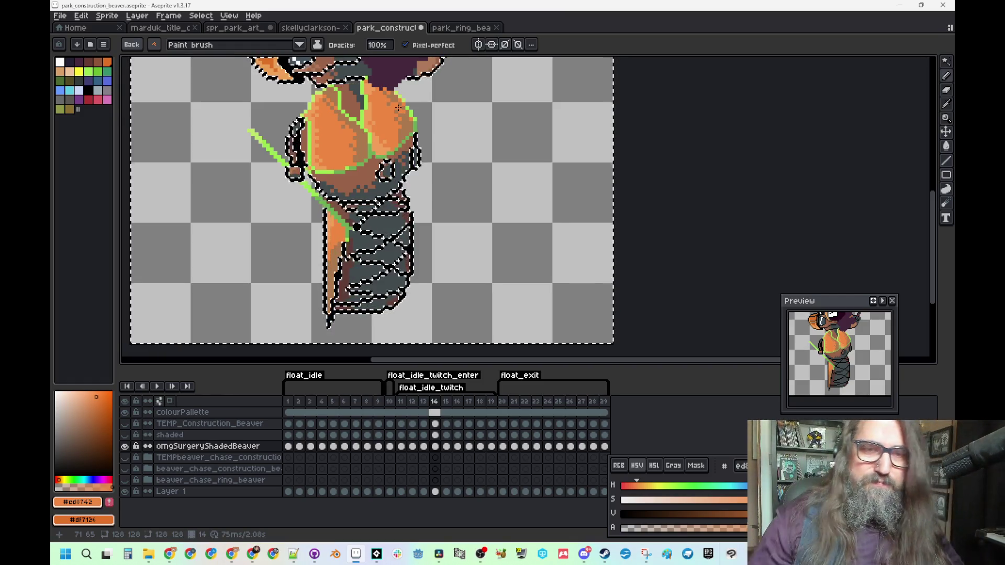
mouse_move(399, 107)
mouse_down()
mouse_move(380, 134)
mouse_move(336, 74)
mouse_up()
alt+click(336, 120)
alt+click(382, 187)
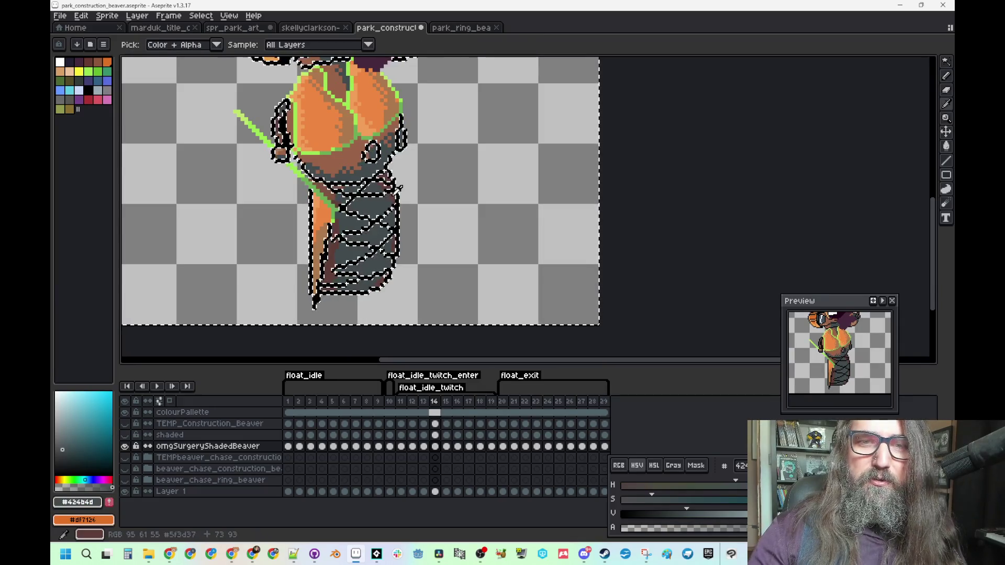
Extend belly orange down the beaver's left edge, then pick light orange #f19f5a
alt+click(388, 198)
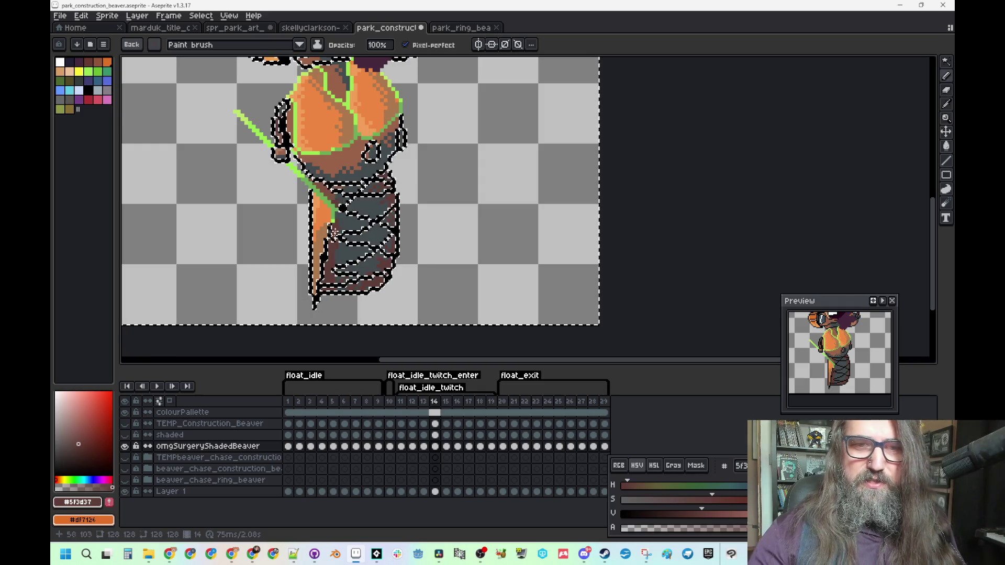
alt+click(322, 234)
drag(321, 234, 319, 247)
alt+click(336, 193)
mouse_move(321, 155)
mouse_down()
mouse_move(340, 172)
mouse_move(369, 136)
mouse_move(332, 202)
mouse_up()
key(alt)
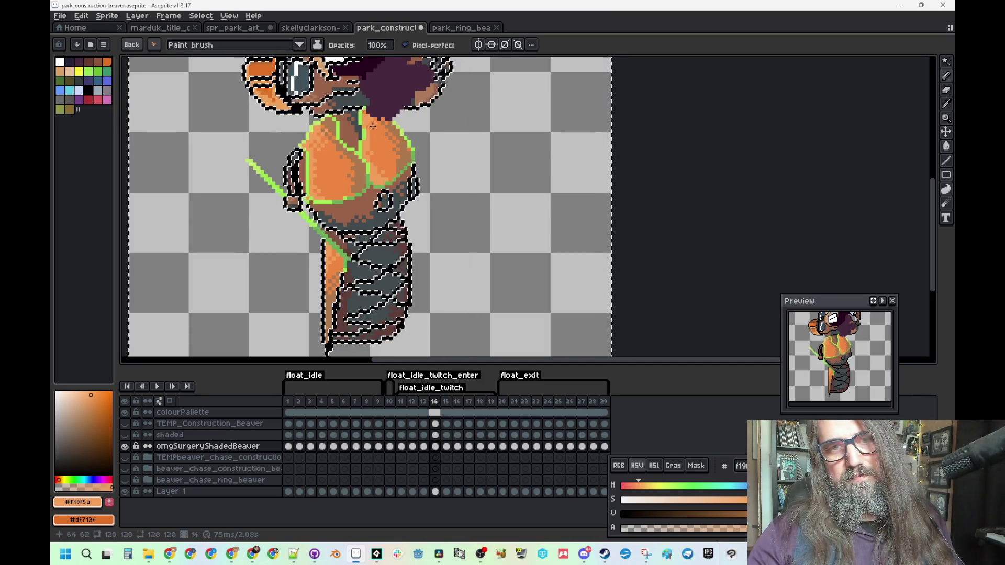
mouse_move(377, 162)
mouse_down()
mouse_move(368, 230)
mouse_move(379, 128)
mouse_up()
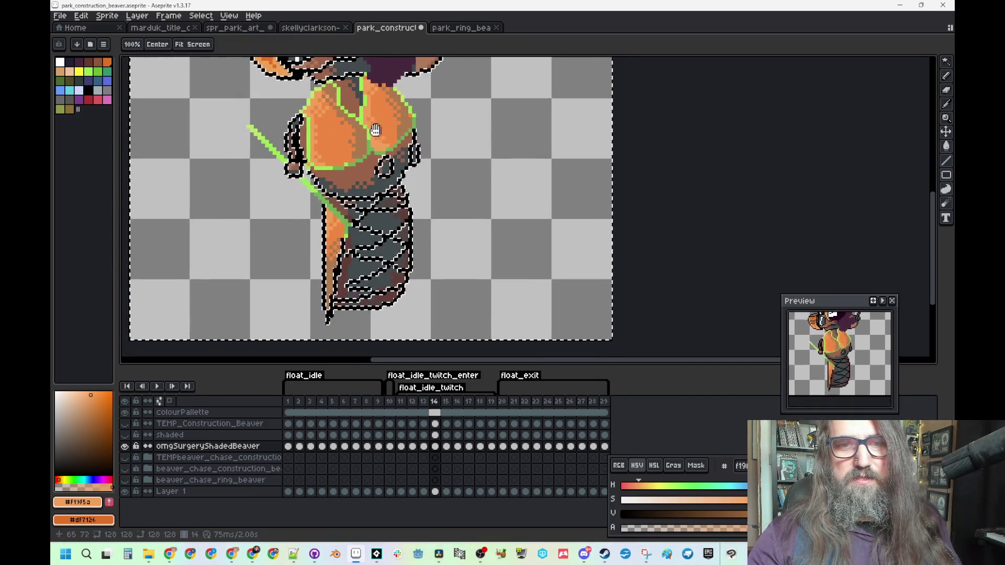
Return to the Pencil, sample dark brown from the legs, and drop the selection
key(b)
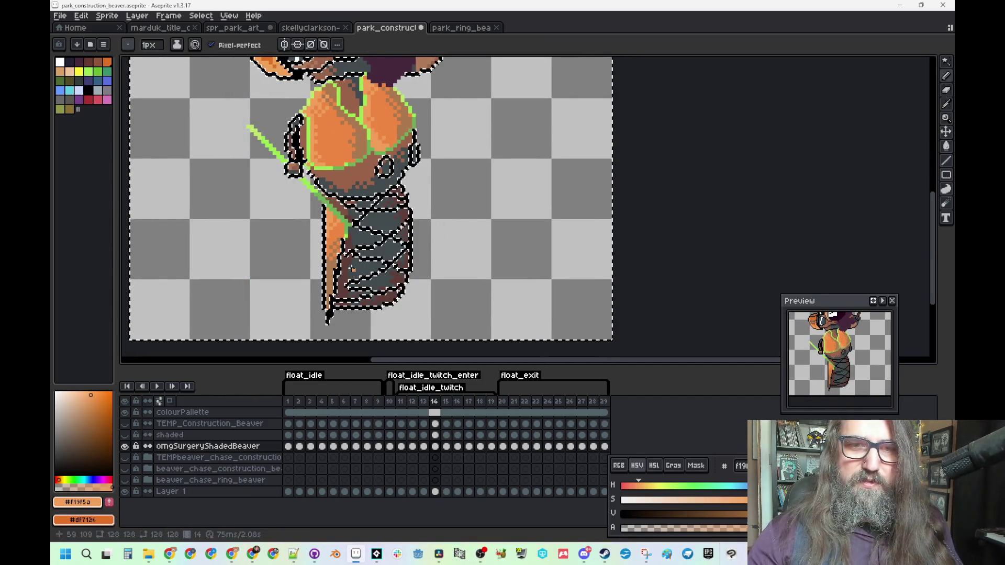
click(127, 44)
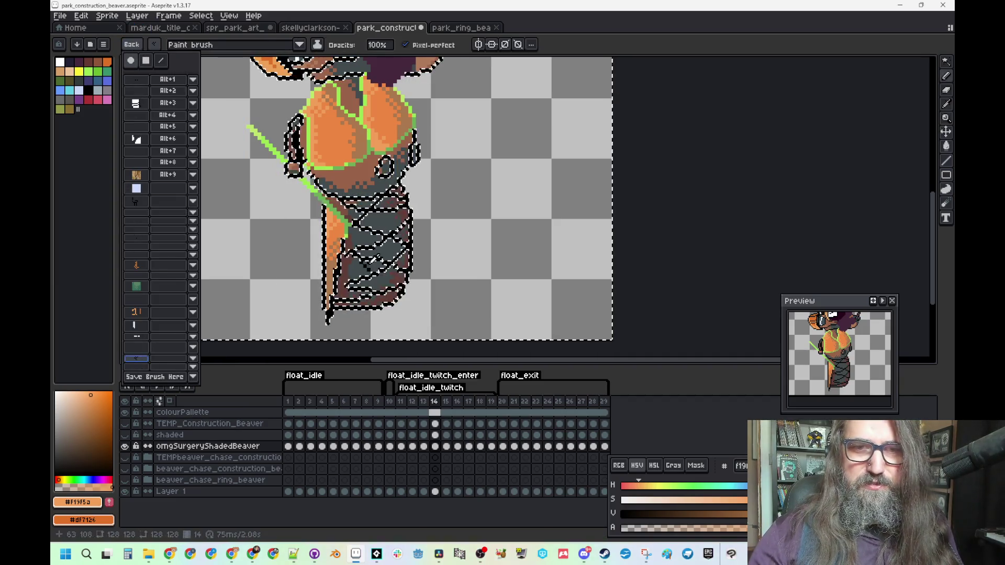
alt+click(345, 272)
alt+click(349, 271)
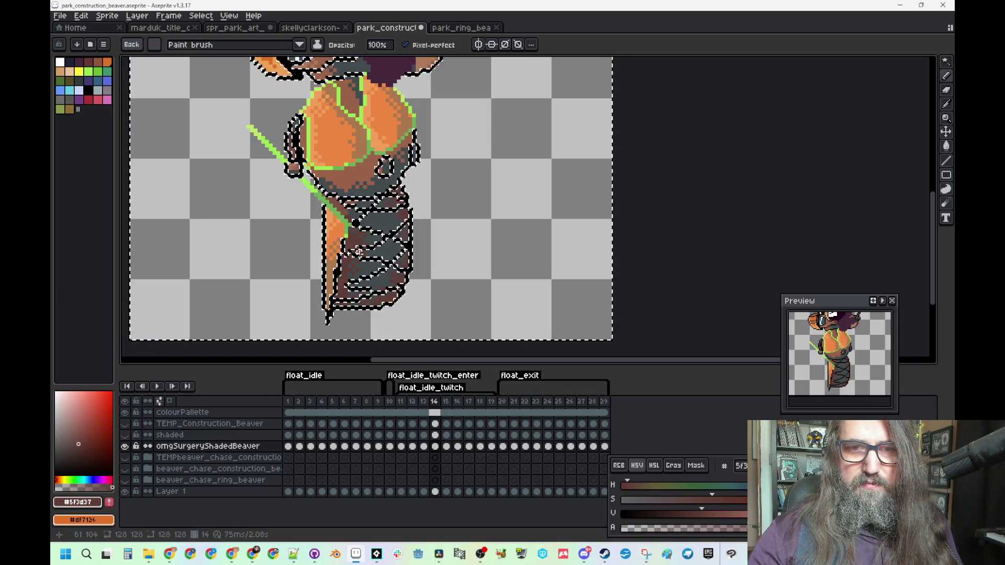
drag(347, 263, 351, 241)
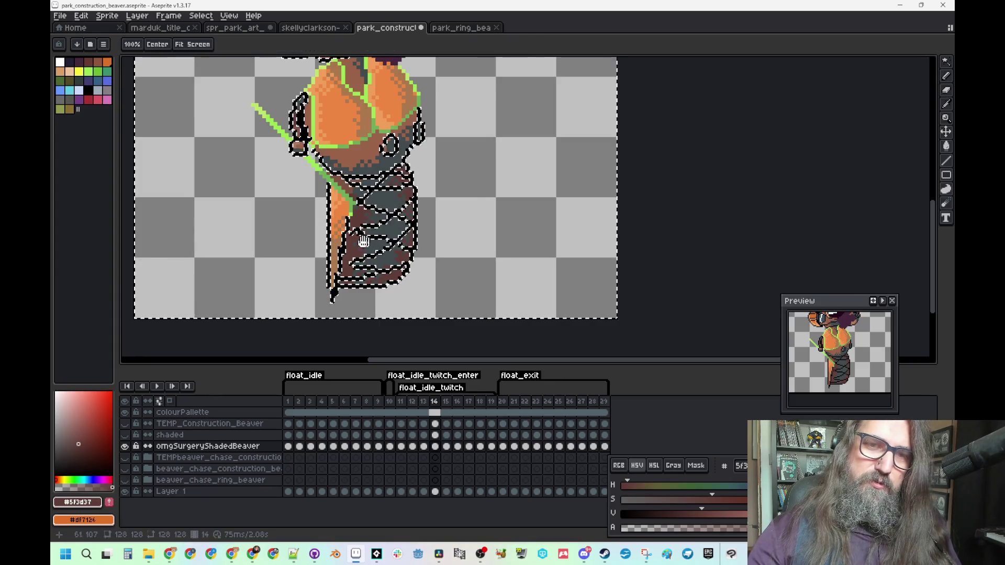
key(ctrl+d)
Pan over the legs and raised arm, then step from frame 13 to frame 15
mouse_move(368, 139)
mouse_down()
mouse_move(361, 194)
mouse_move(365, 183)
mouse_move(382, 199)
mouse_up()
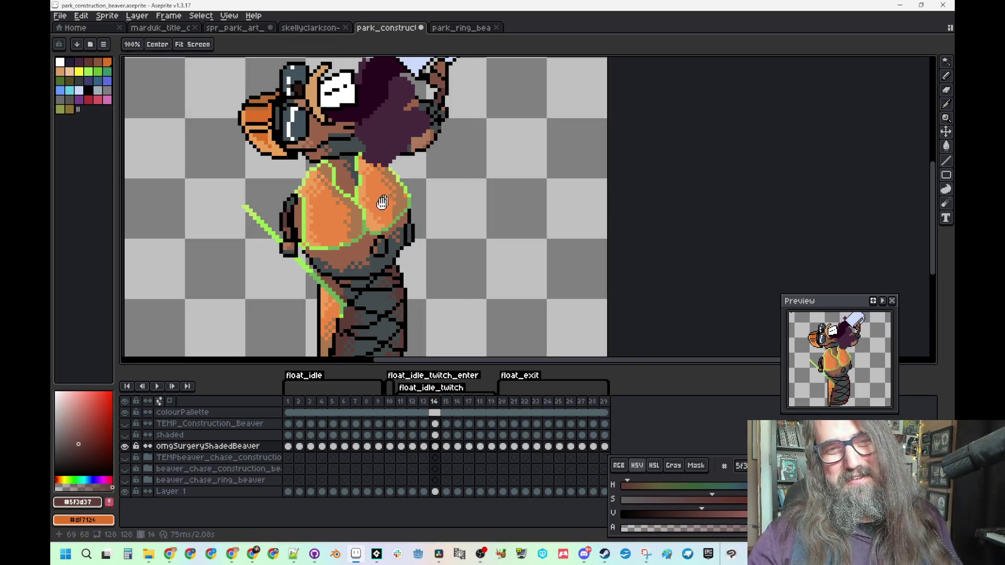
drag(321, 141, 326, 200)
mouse_move(287, 248)
mouse_down()
mouse_move(325, 205)
mouse_move(370, 217)
mouse_up()
drag(305, 220, 310, 233)
key(Left)
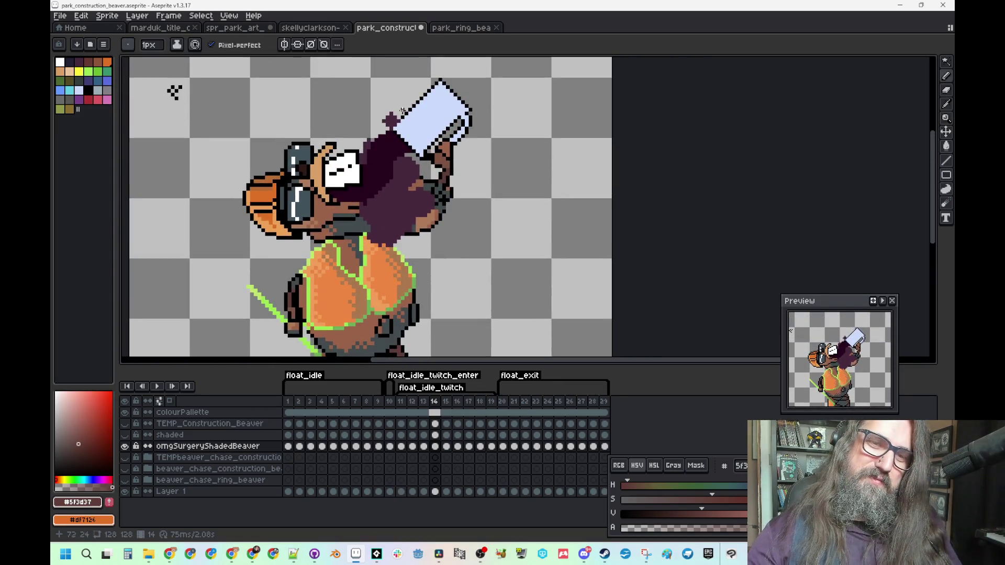
key(Right)
key(Right)
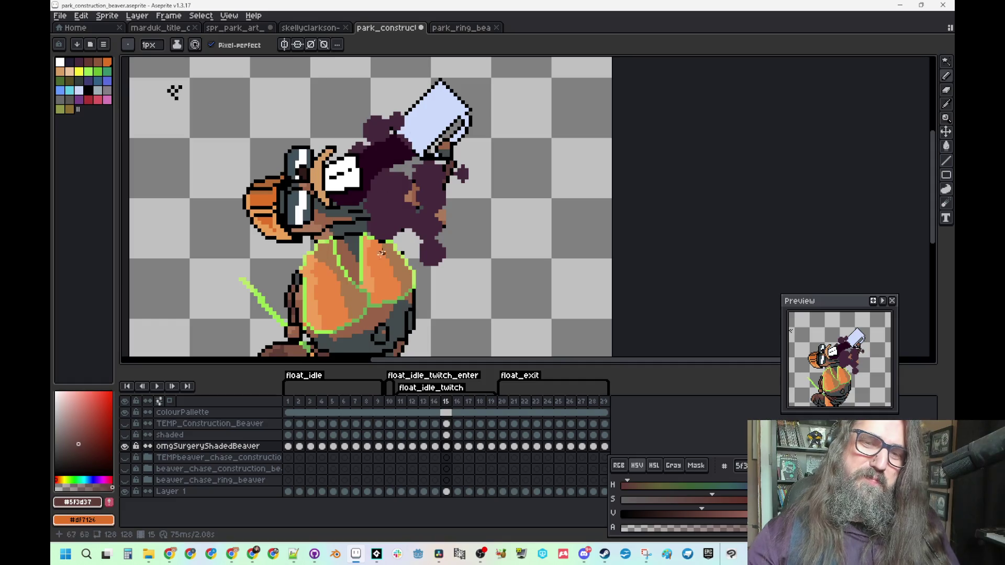
Magic Wand the empty area around the beaver on frame 15
scroll(390, 226, down, 3)
key(w)
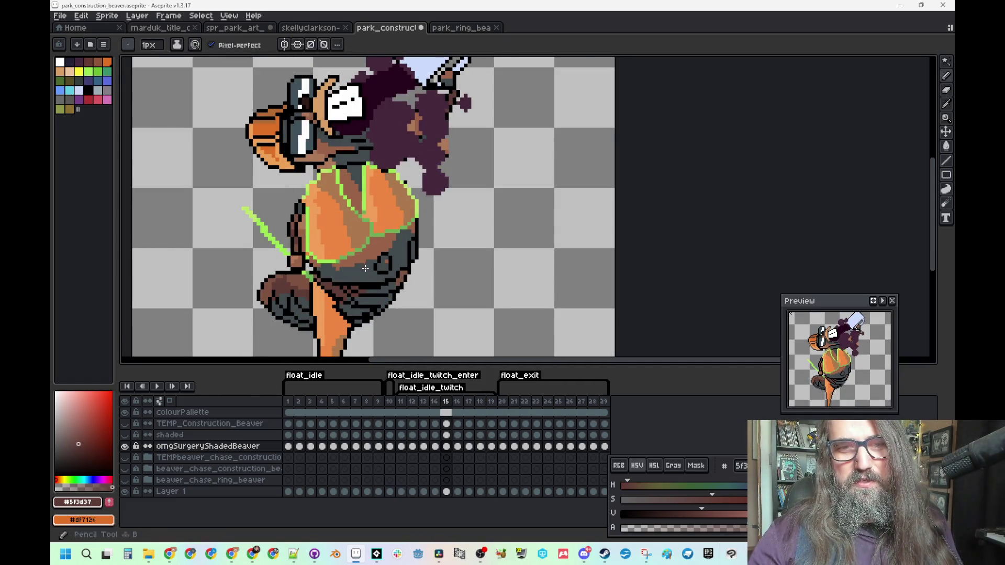
click(380, 281)
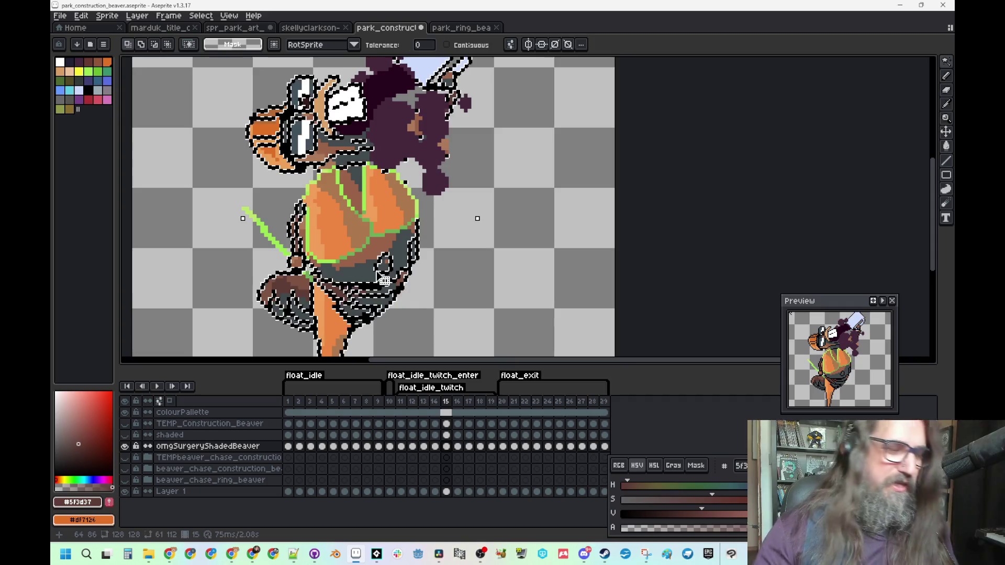
Switch to the Pencil and eyedrop medium brown #996249 from the sprite
key(b)
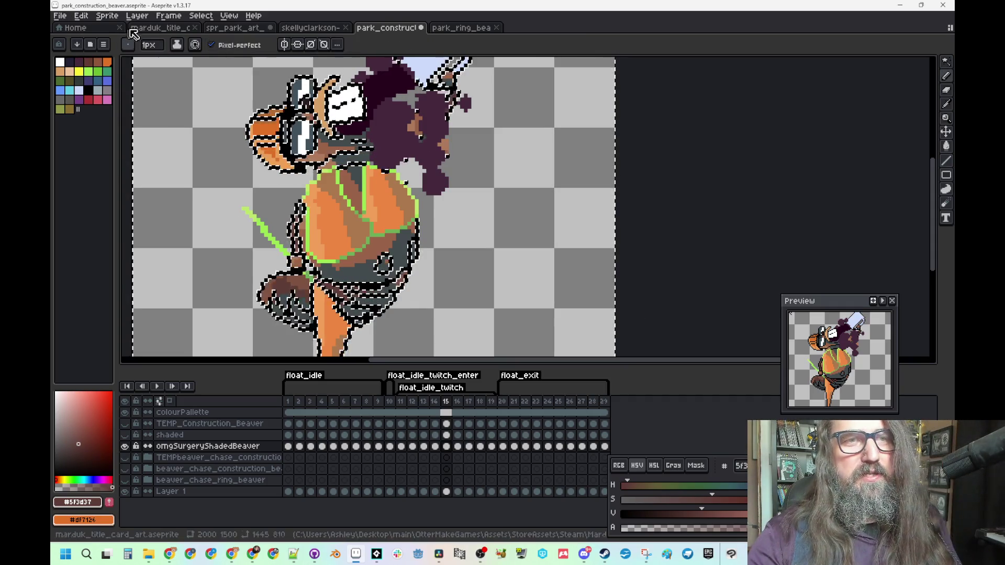
click(127, 45)
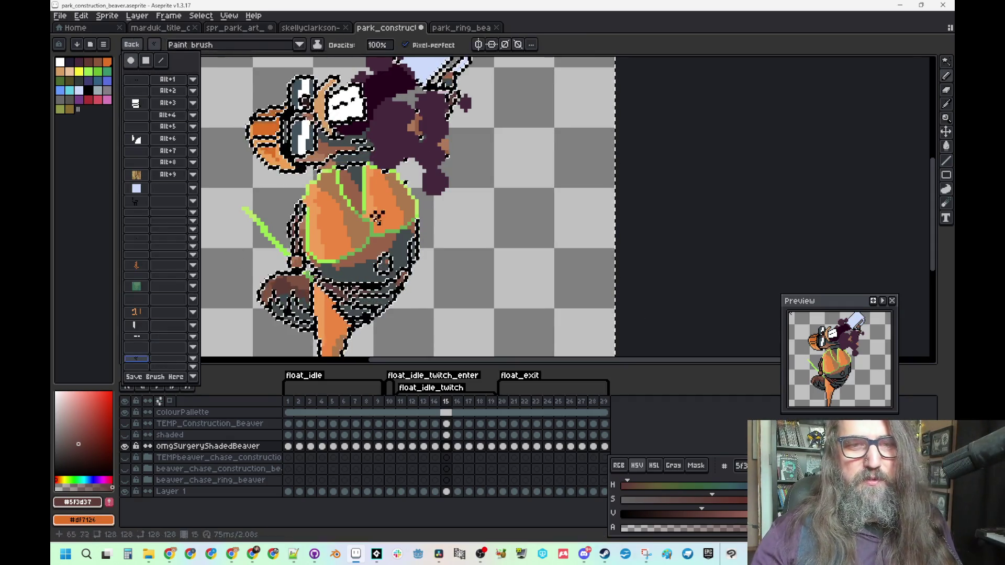
alt+click(368, 268)
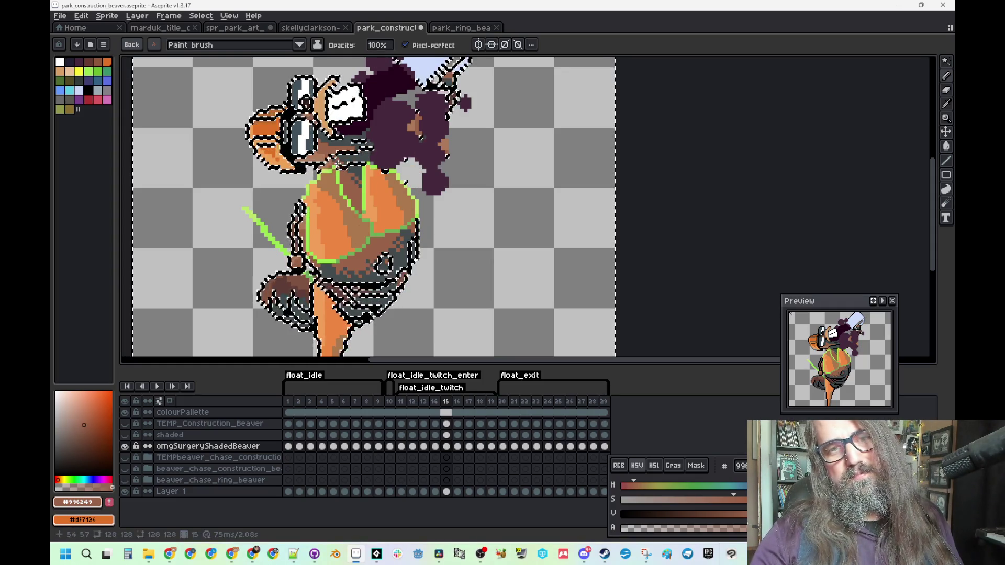
key(space)
drag(380, 234, 388, 148)
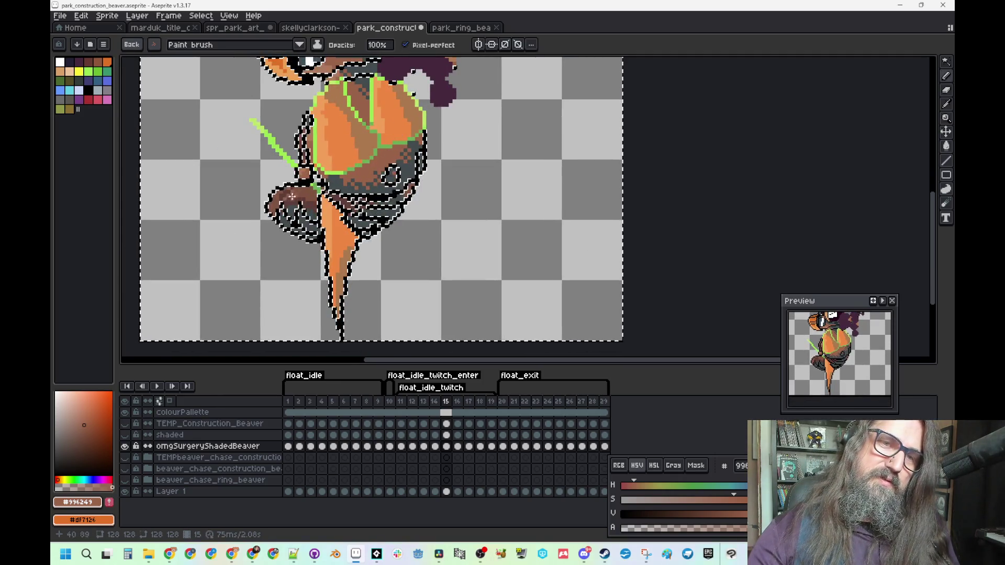
Sample dark brown #5F3D37, brown #7E5341 and dark grey #424b4d from the arm and hand
alt+click(306, 210)
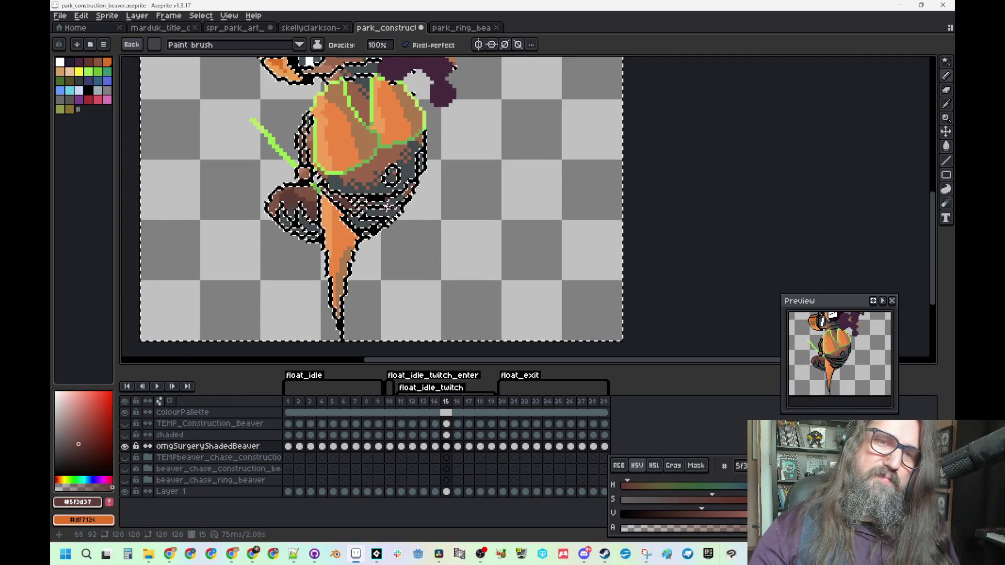
key(space)
drag(394, 244, 391, 253)
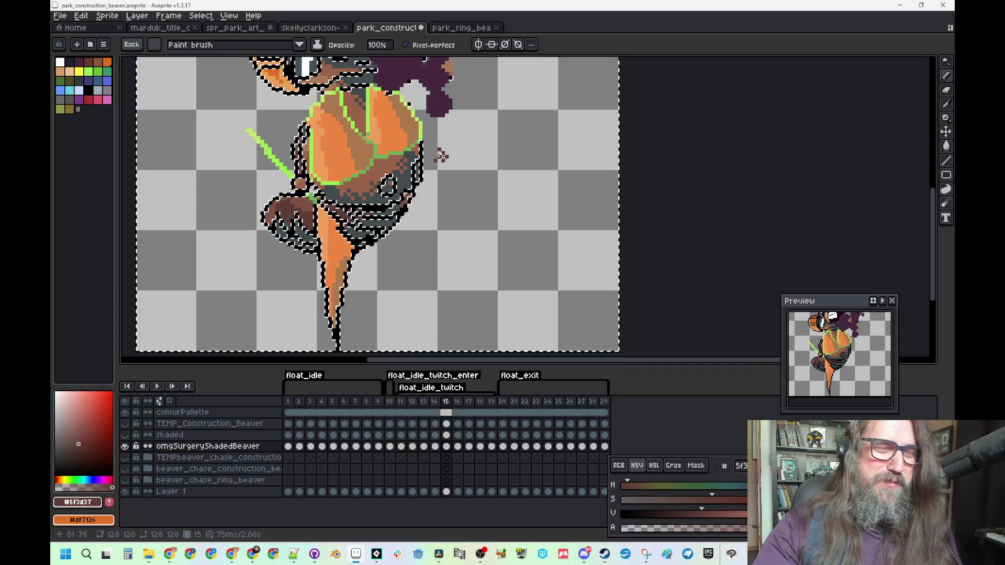
alt+click(287, 205)
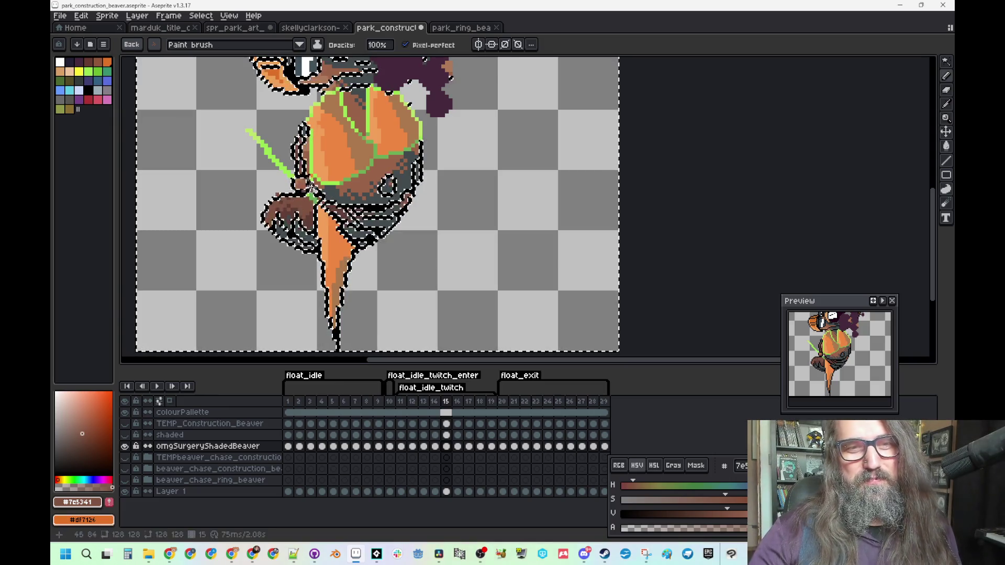
key(e)
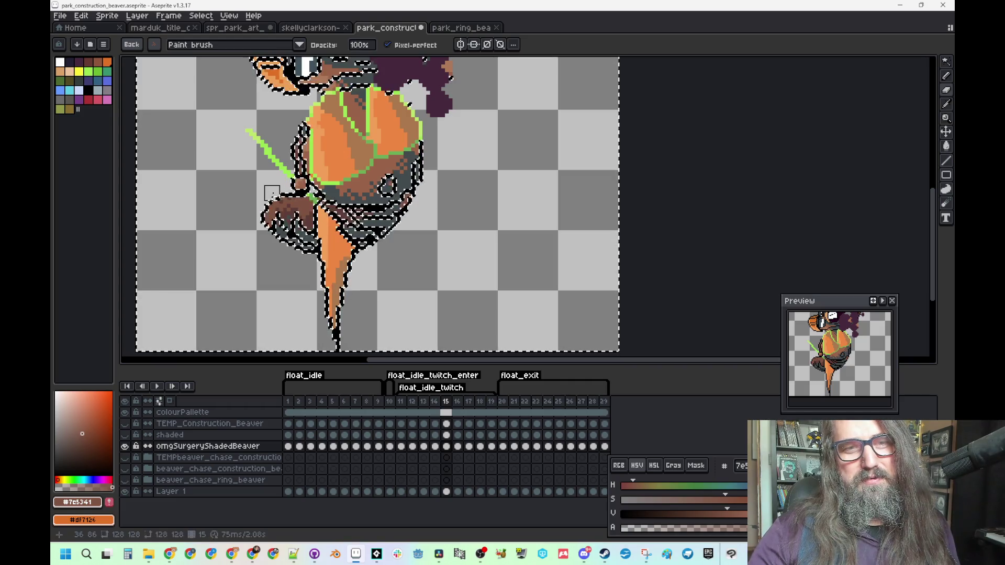
key(i)
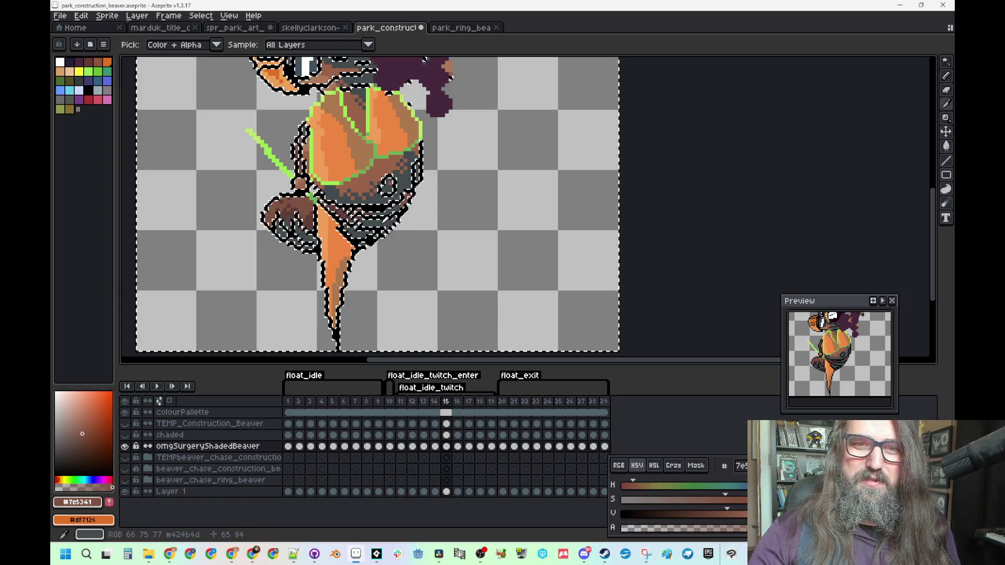
click(354, 216)
Paint dark brown #5f3d37 pixels along the beaver's body edge
key(b)
key(i)
click(371, 213)
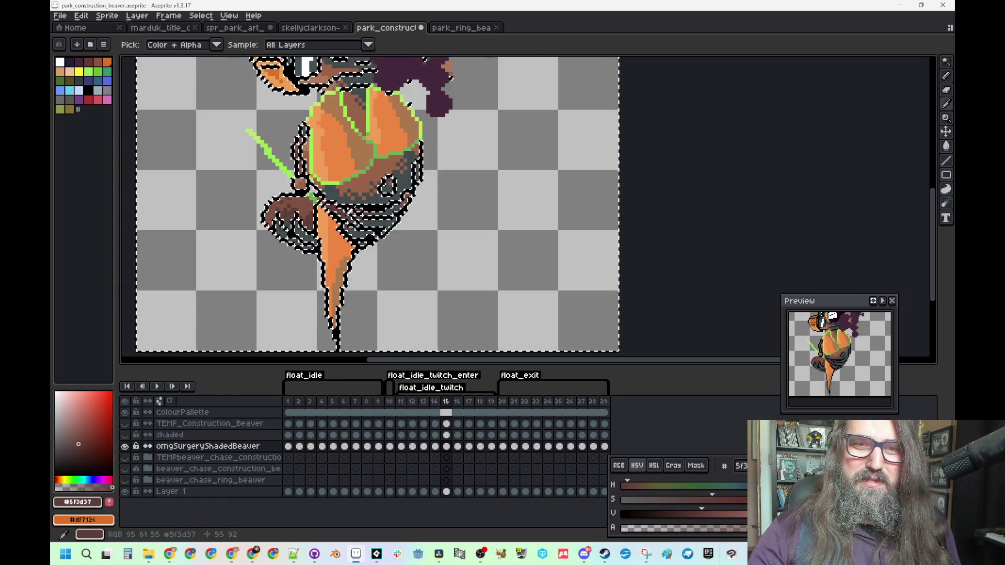
key(b)
click(367, 141)
Pick bright orange #ed8742 and dither it onto the belly
alt+click(338, 191)
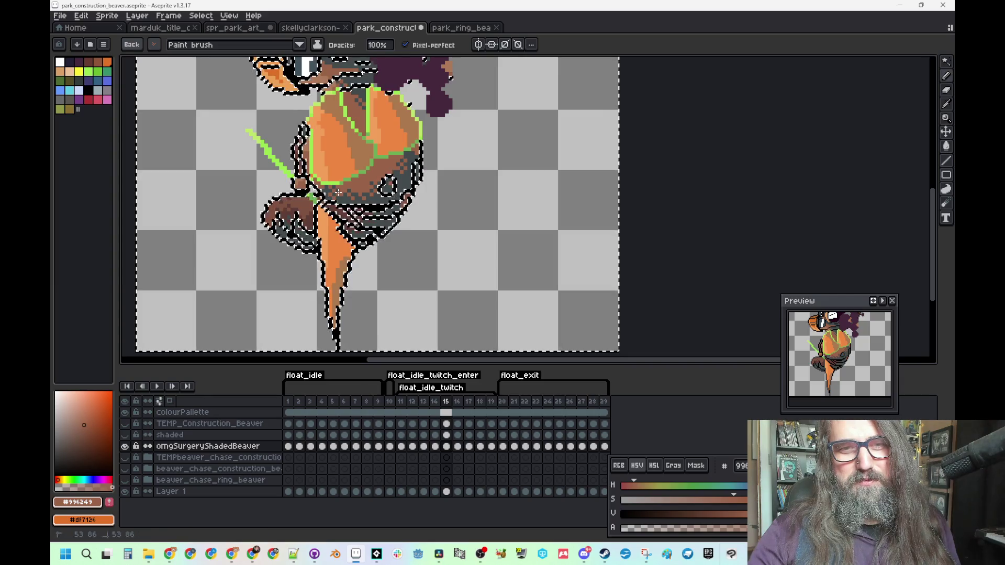
key(ctrl)
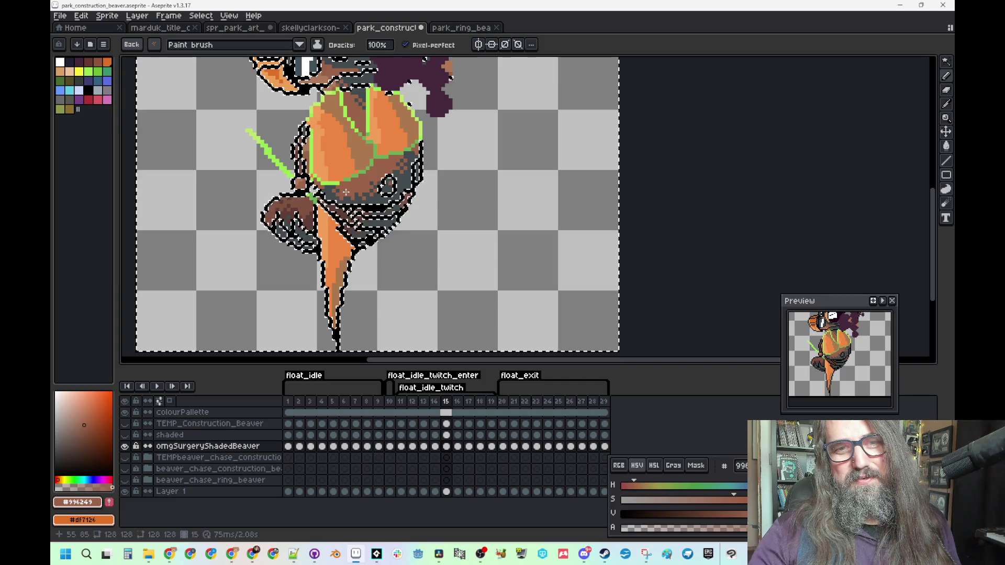
scroll(403, 164, up, 3)
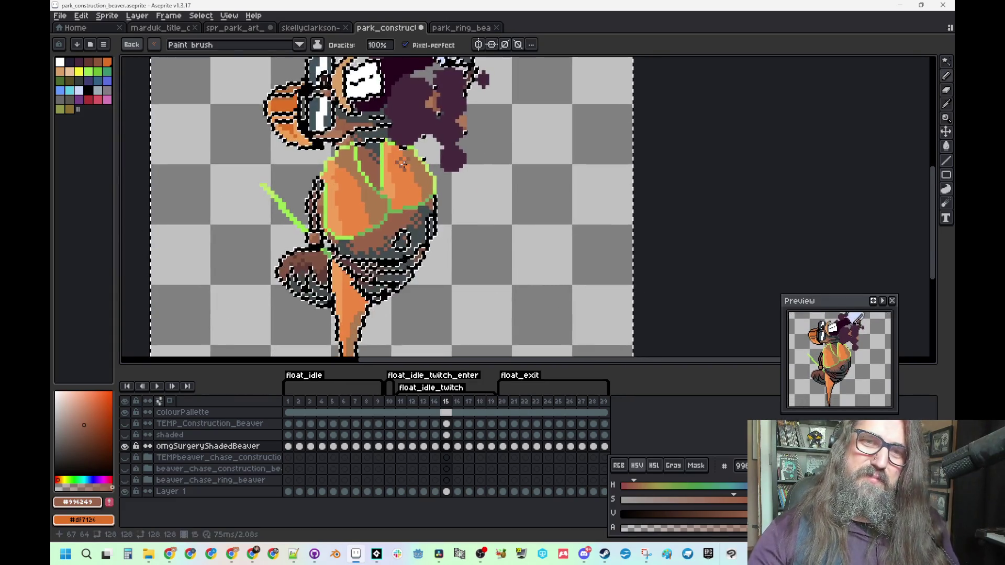
alt+click(348, 172)
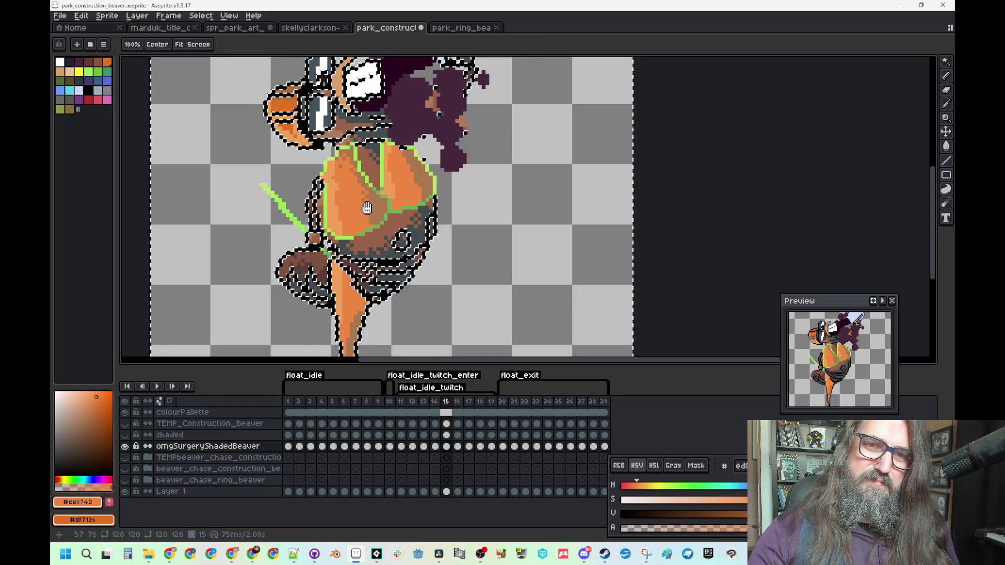
drag(361, 195, 368, 215)
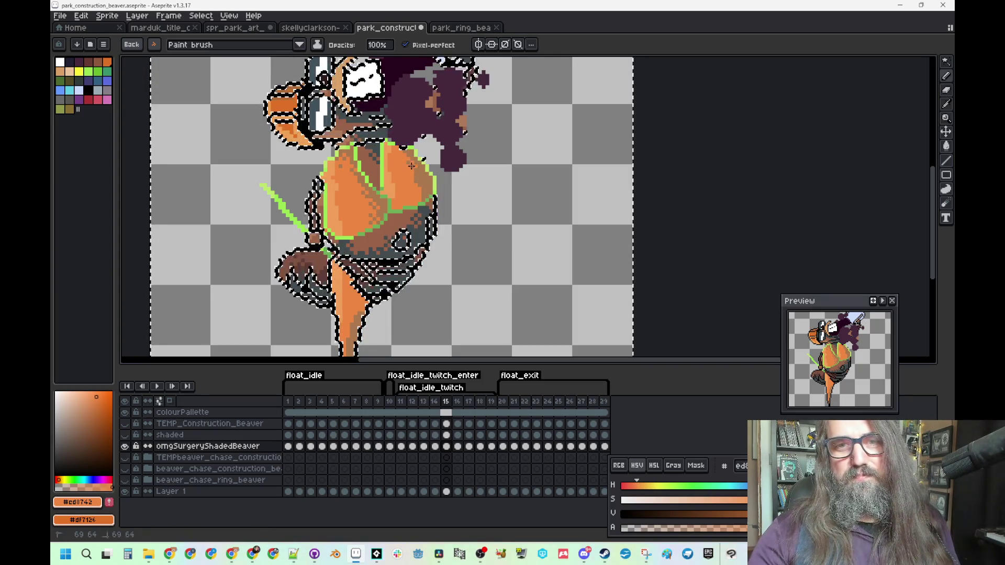
click(423, 194)
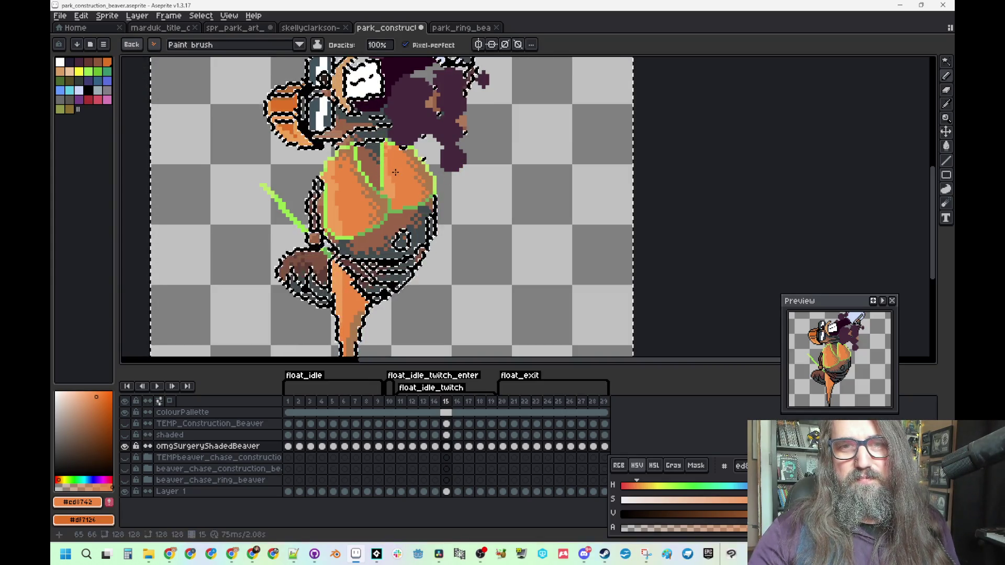
key(space)
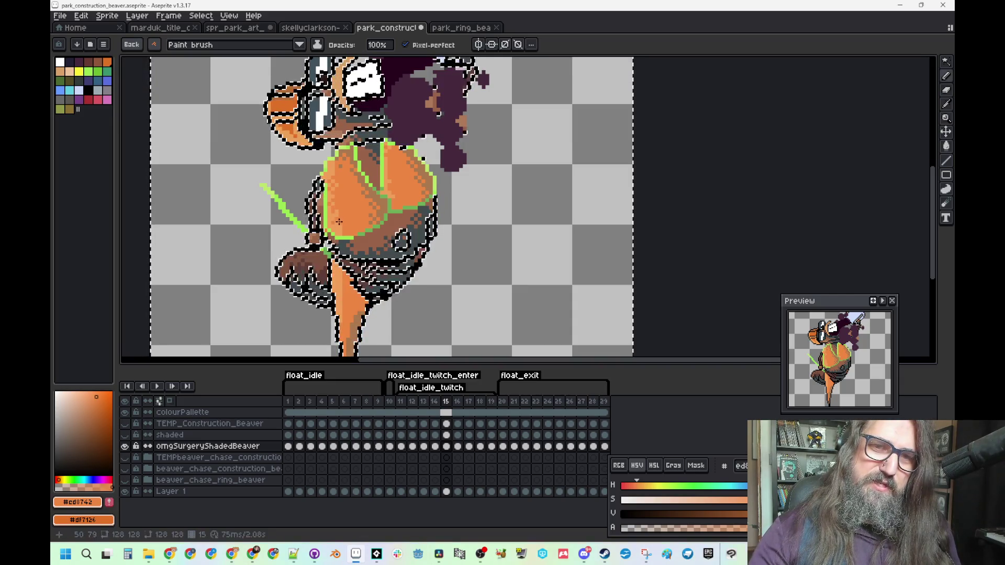
key(ctrl)
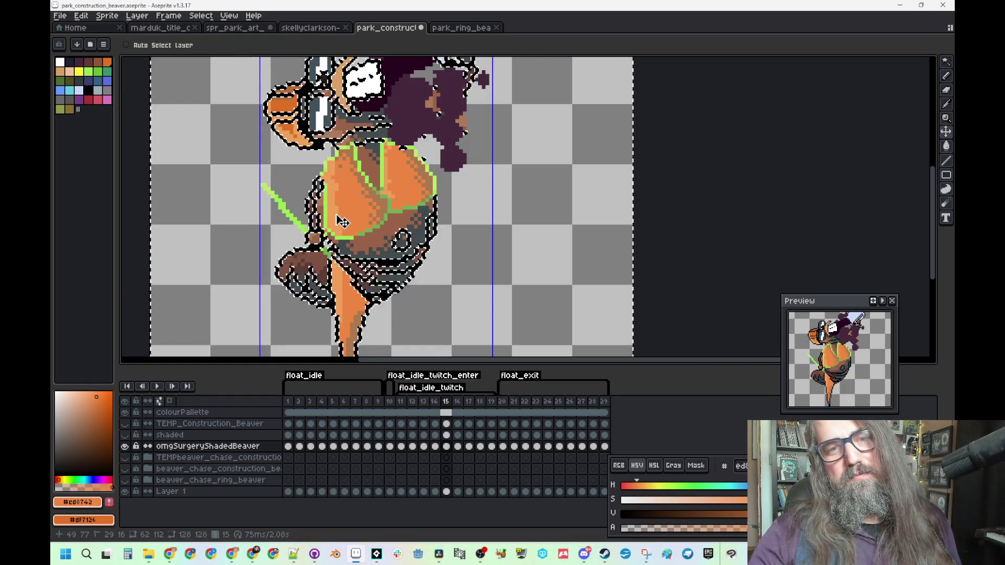
Add light orange #f19f5a highlights on the belly, then clear the selection
alt+click(339, 182)
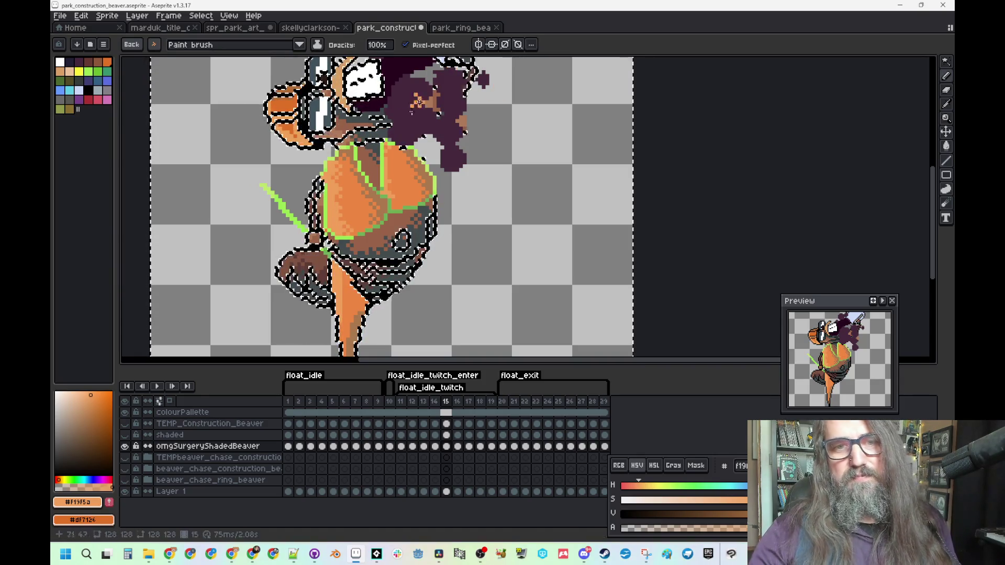
key(space)
drag(395, 206, 402, 217)
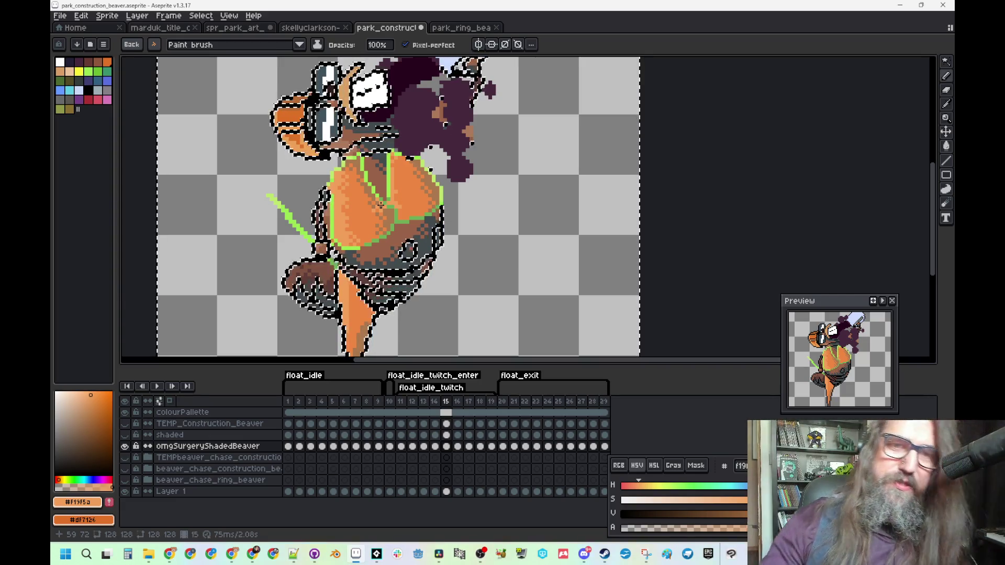
drag(404, 101, 417, 83)
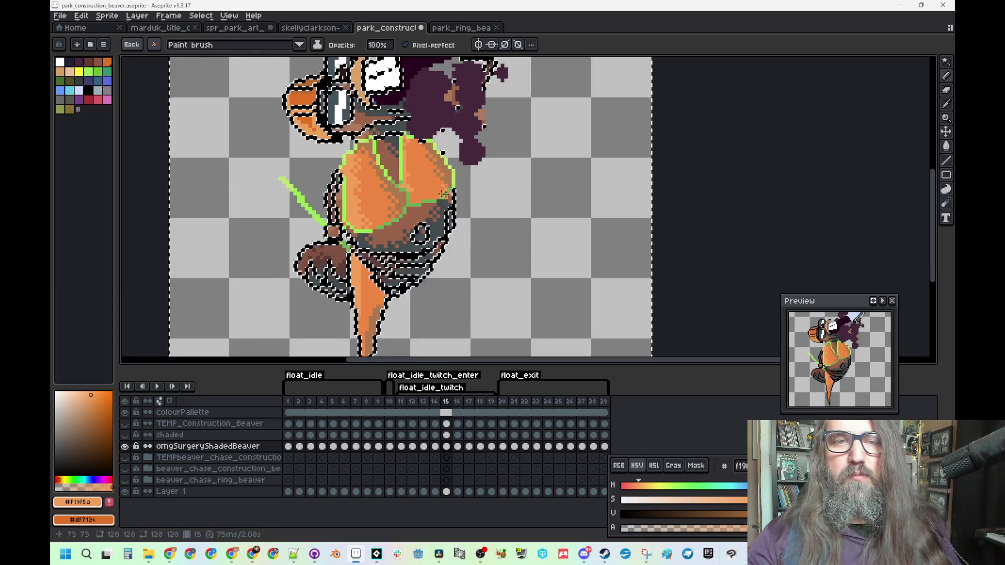
key(ctrl+d)
drag(451, 164, 459, 221)
key(ctrl+shift+d)
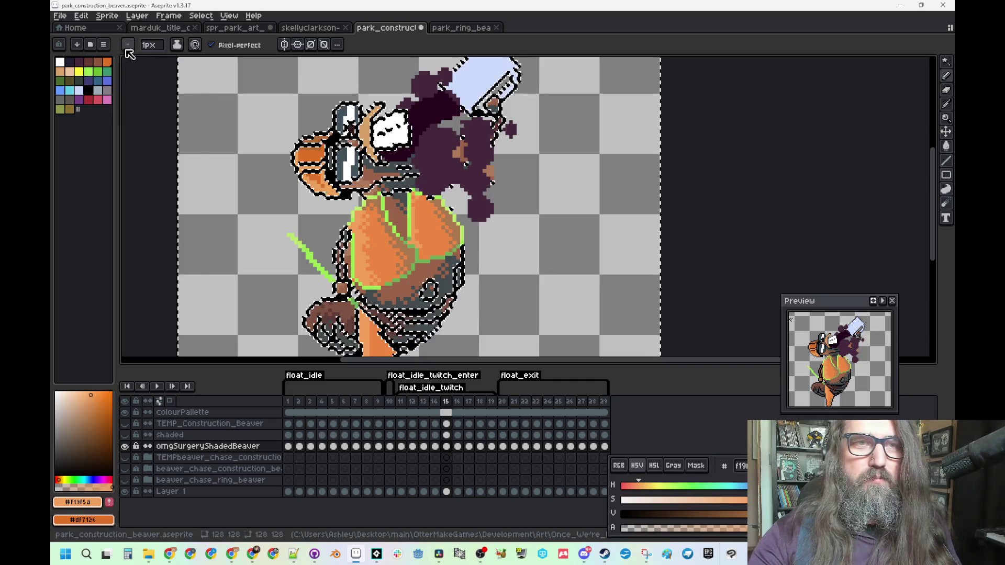
Deselect, eyedrop medium brown #996249, and save the sprite with Ctrl+S
key(ctrl+d)
alt+click(404, 305)
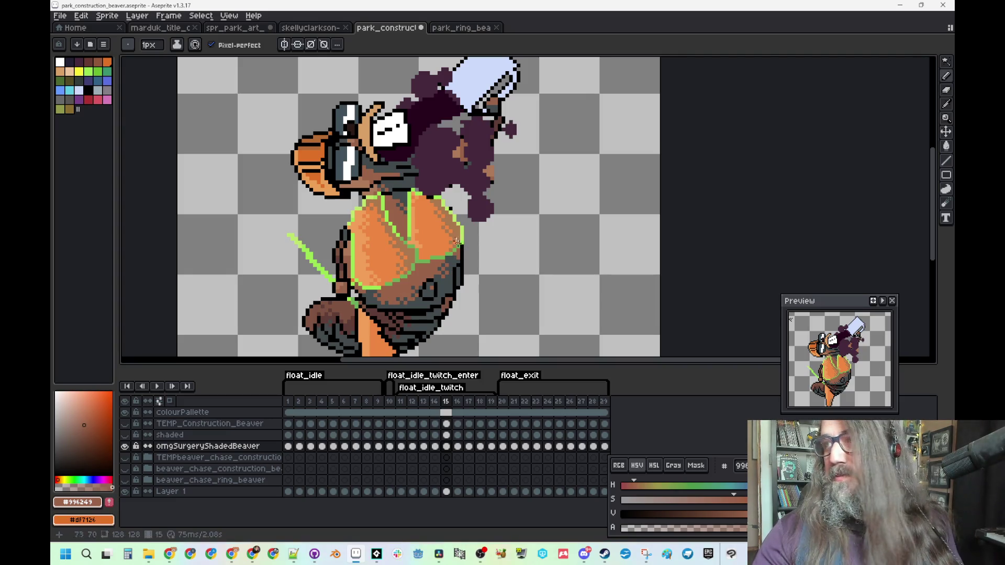
drag(456, 241, 450, 229)
key(ctrl+s)
mouse_move(389, 238)
mouse_down()
mouse_move(377, 224)
mouse_move(399, 237)
mouse_up()
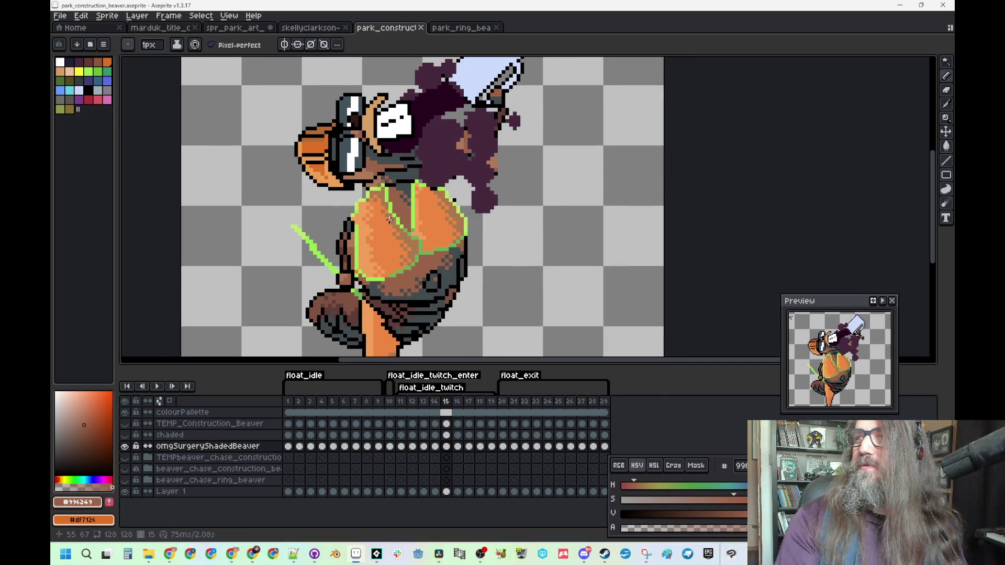
Zoom out, play and stop the animation, then step forward through the twitch frames
scroll(280, 89, down, 3)
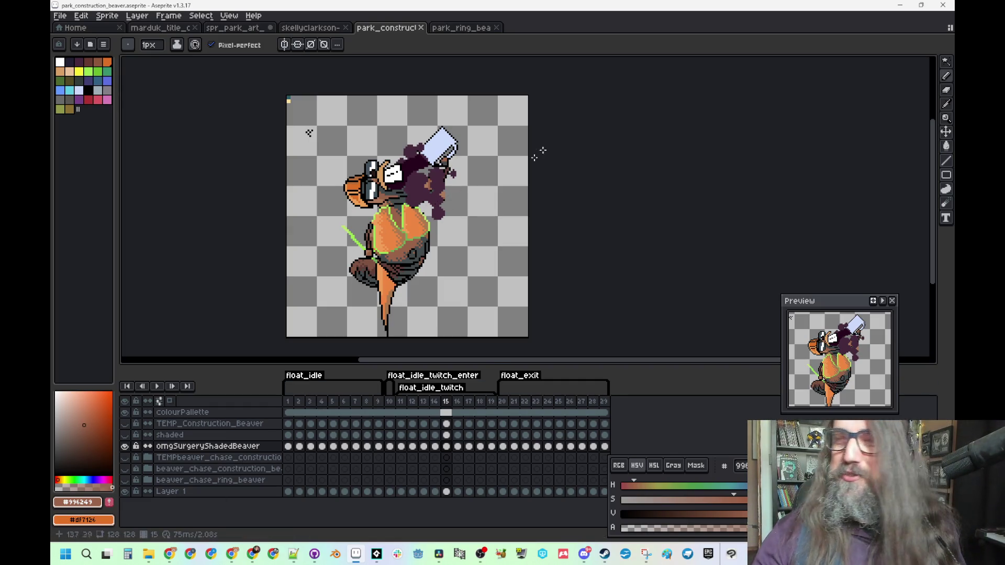
drag(309, 133, 299, 125)
scroll(342, 201, up, 2)
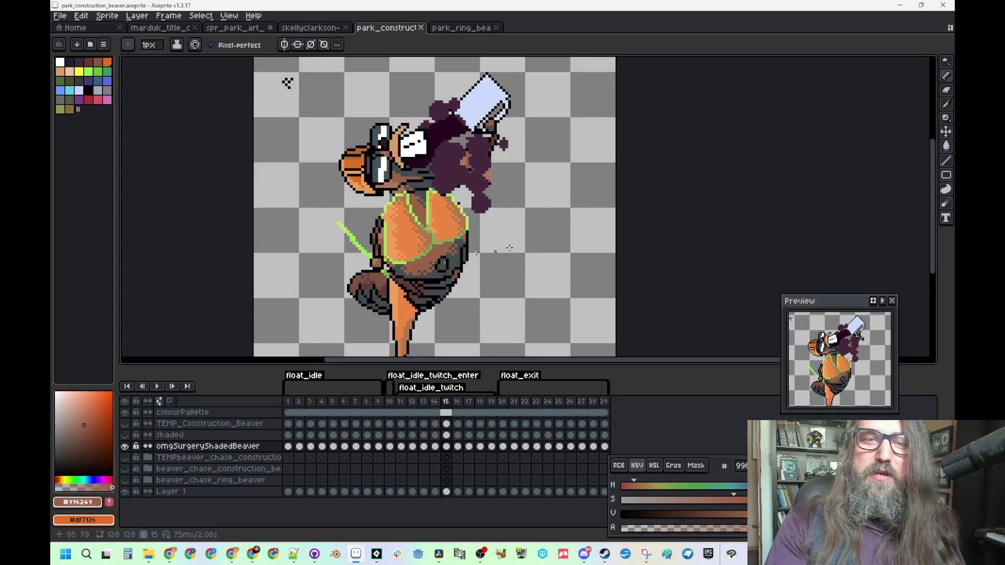
scroll(527, 193, down, 2)
key(Return)
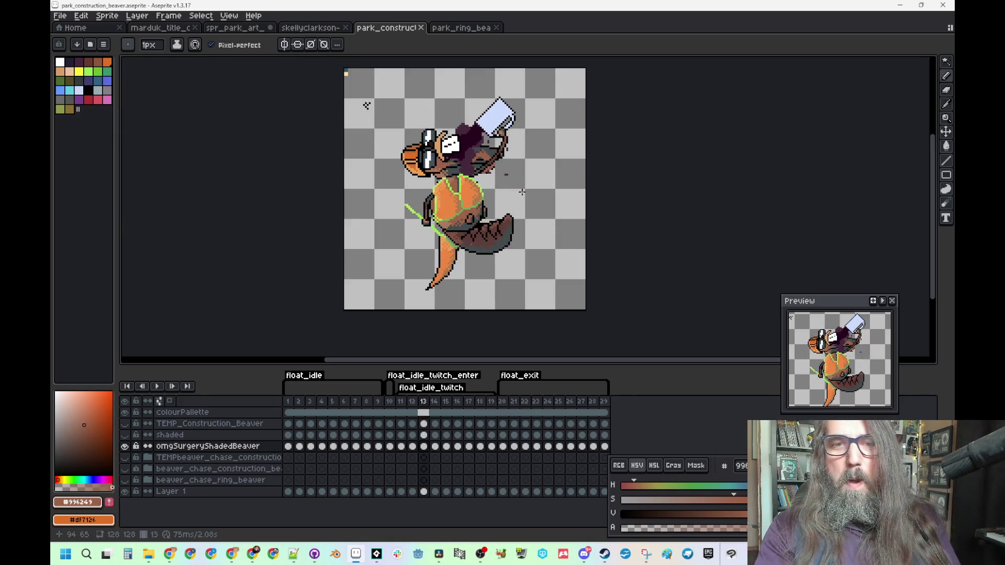
key(Return)
key(Right)
key(Right)
key(Right)
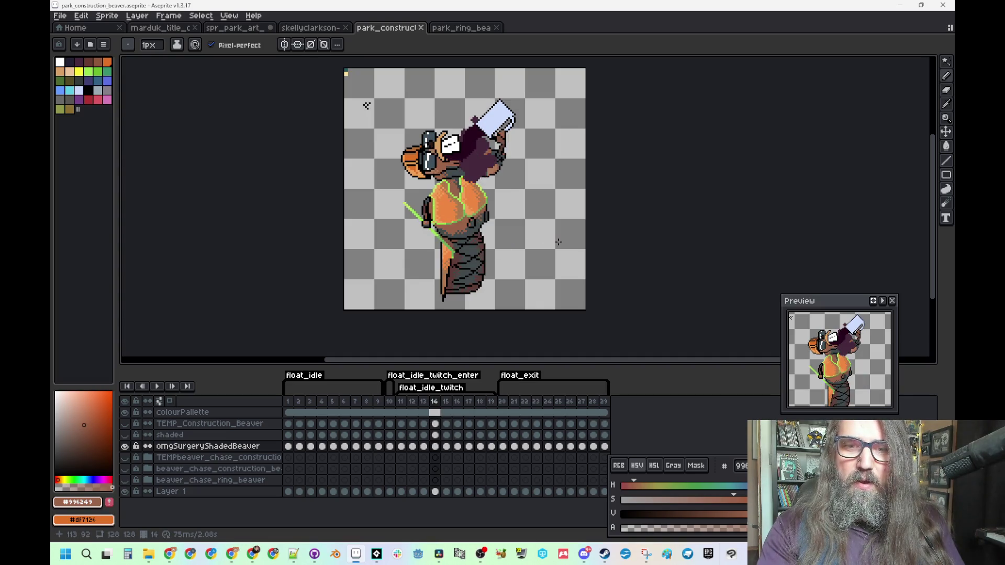
key(Right)
key(Right)
scroll(472, 214, up, 2)
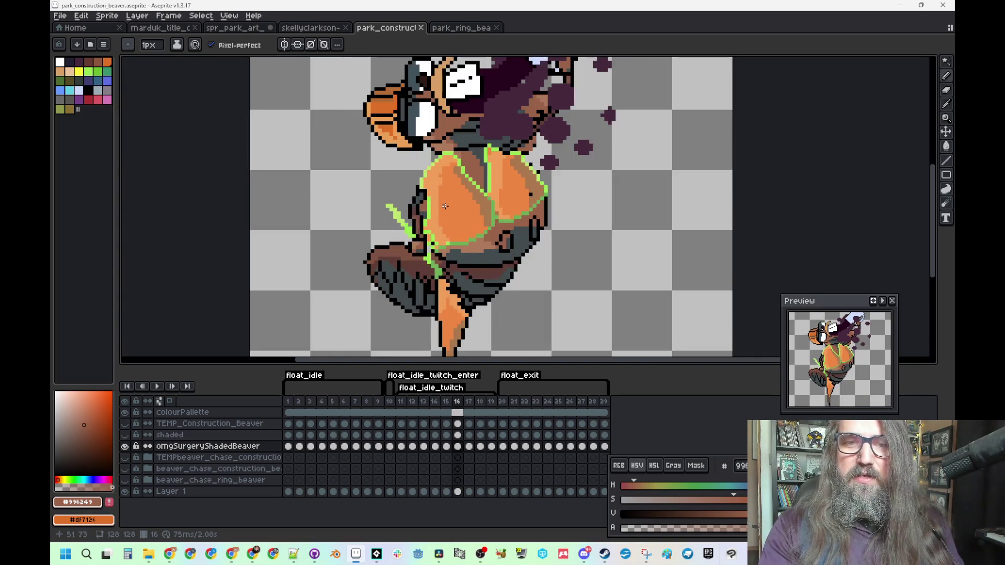
Eyedrop the belly orange and Magic Wand the empty background around the beaver on frame 16
alt+click(445, 206)
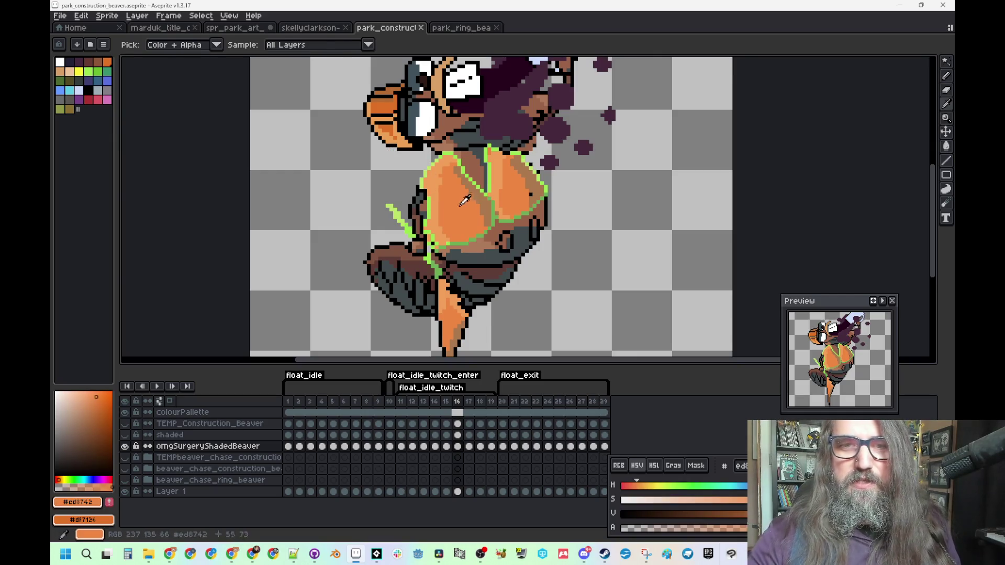
click(148, 43)
key(w)
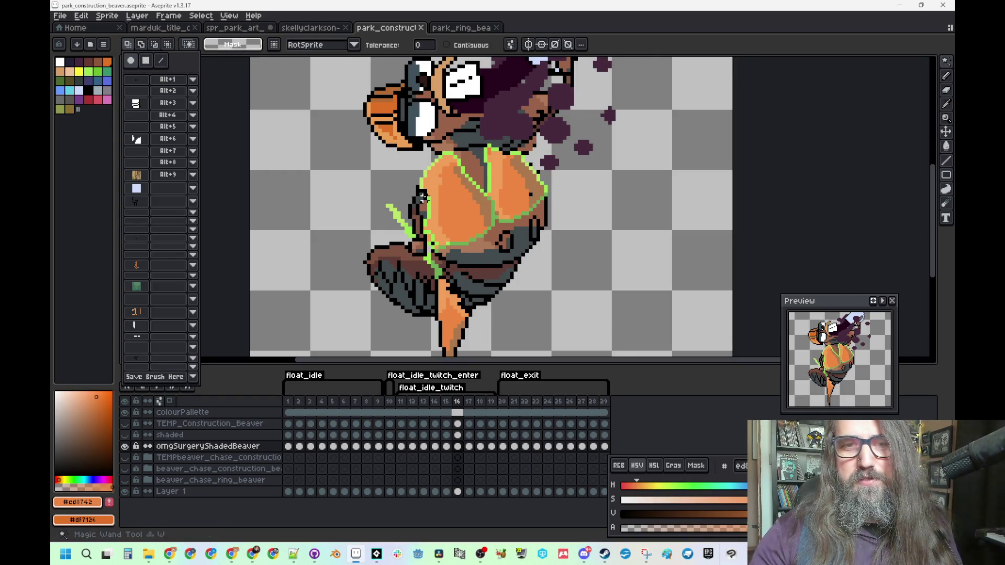
click(423, 198)
click(422, 197)
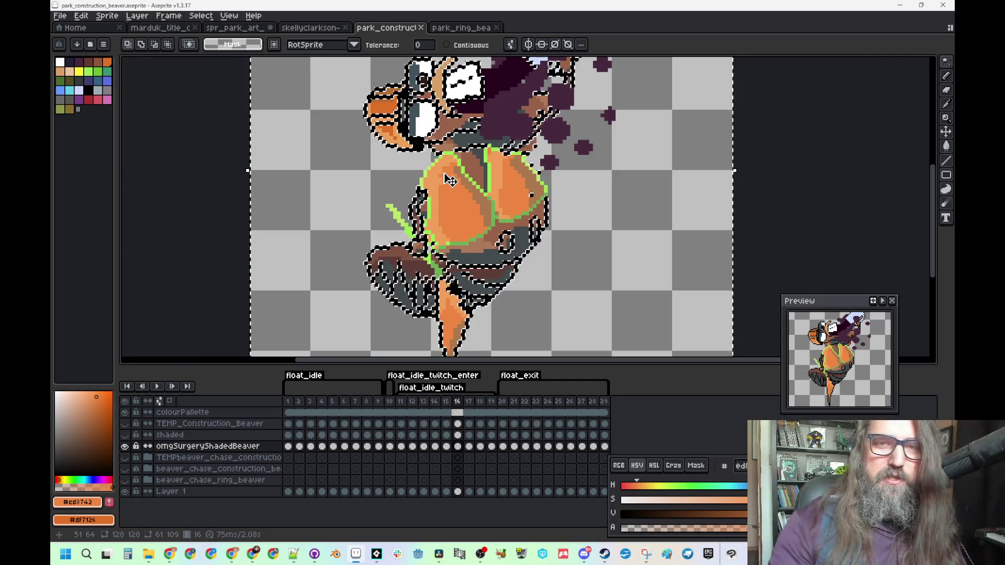
key(b)
Reposition the view over the beaver's body on frame 16
scroll(463, 207, right, 2)
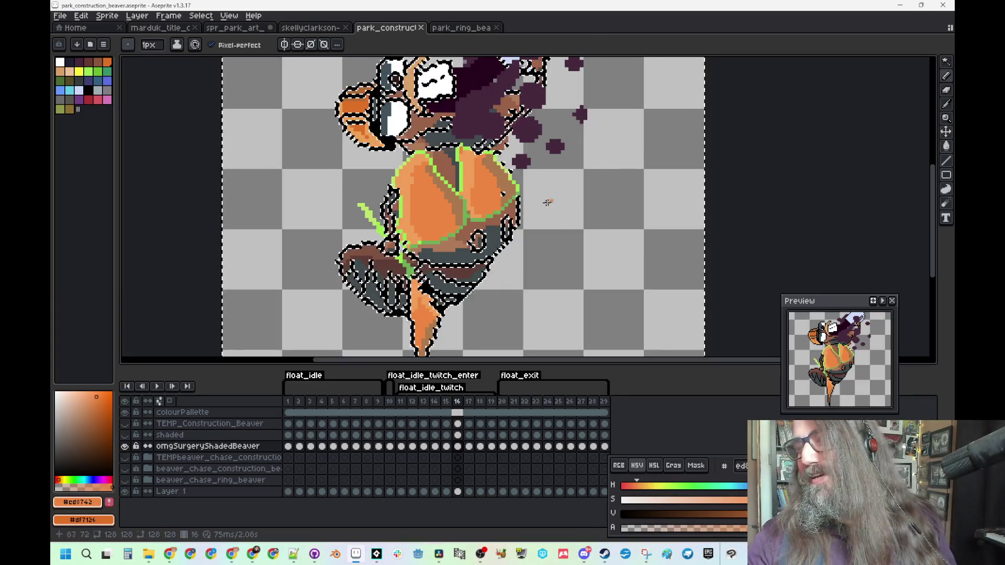
scroll(513, 148, left, 2)
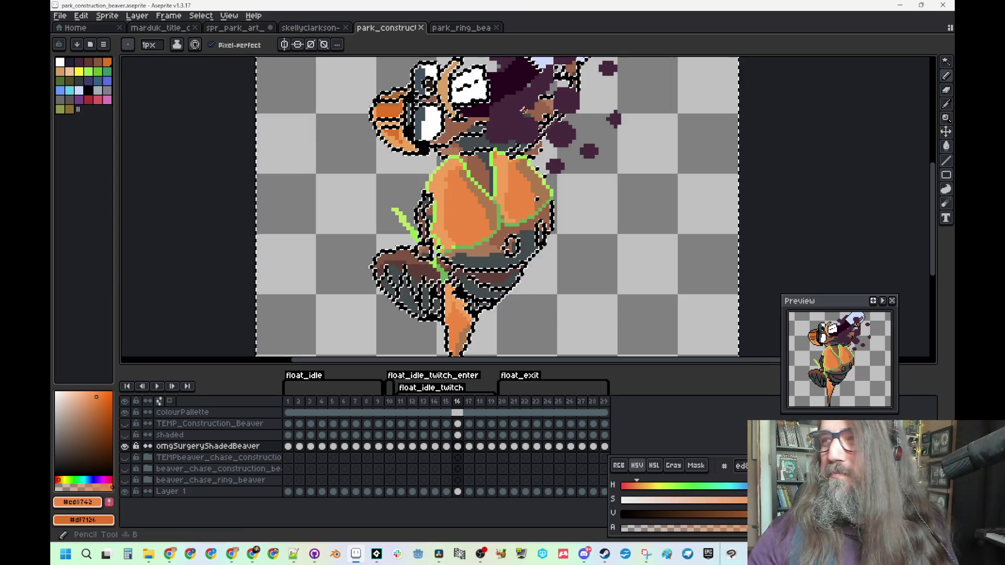
mouse_move(475, 200)
mouse_down()
mouse_move(435, 249)
mouse_move(408, 229)
mouse_up()
key(w)
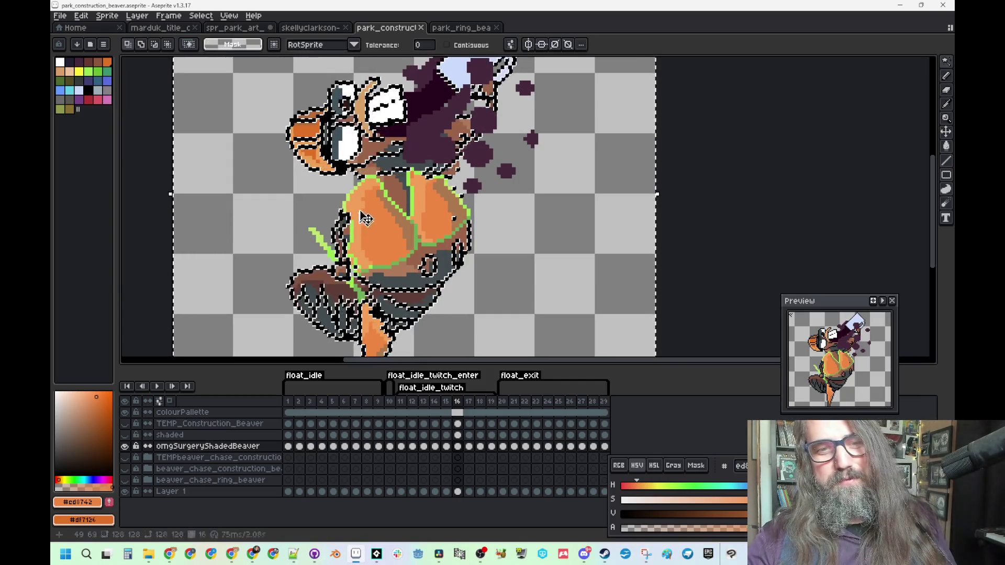
drag(256, 164, 298, 284)
key(b)
scroll(359, 221, down, 4)
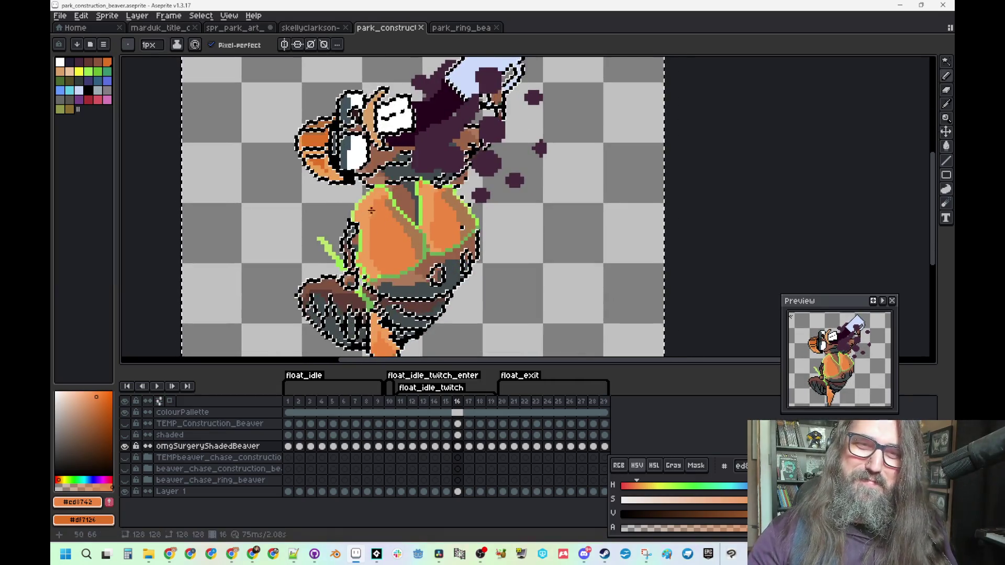
scroll(140, 101, up, 1)
Retouch the belly with the saved brush using the lighter and mid oranges
click(135, 47)
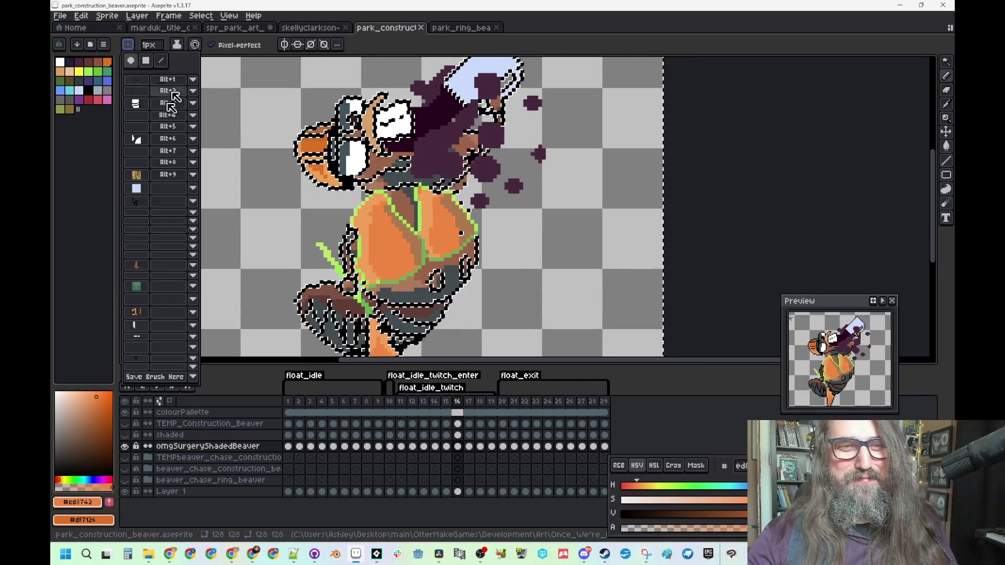
key(i)
scroll(364, 172, down, 2)
click(365, 173)
key(b)
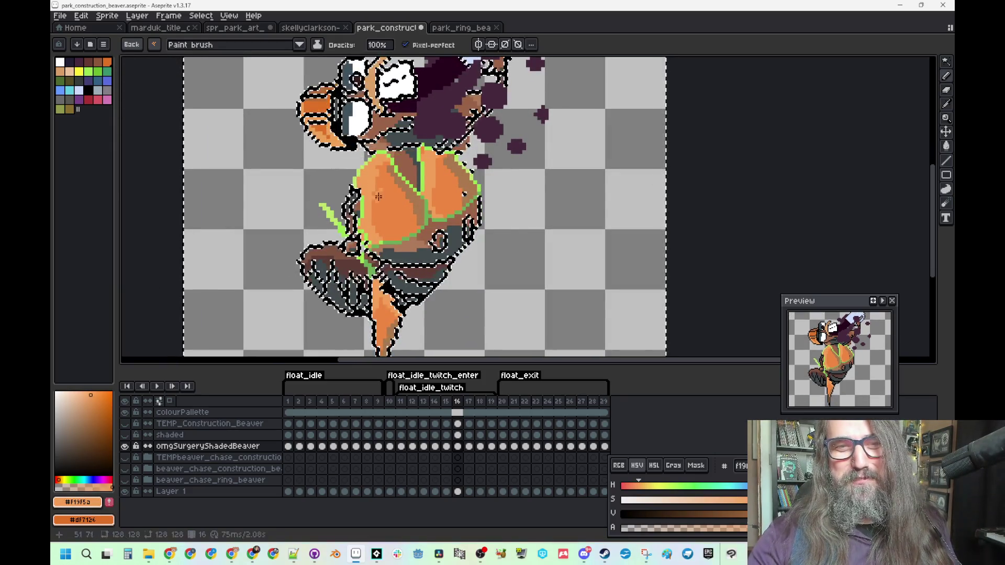
alt+click(375, 220)
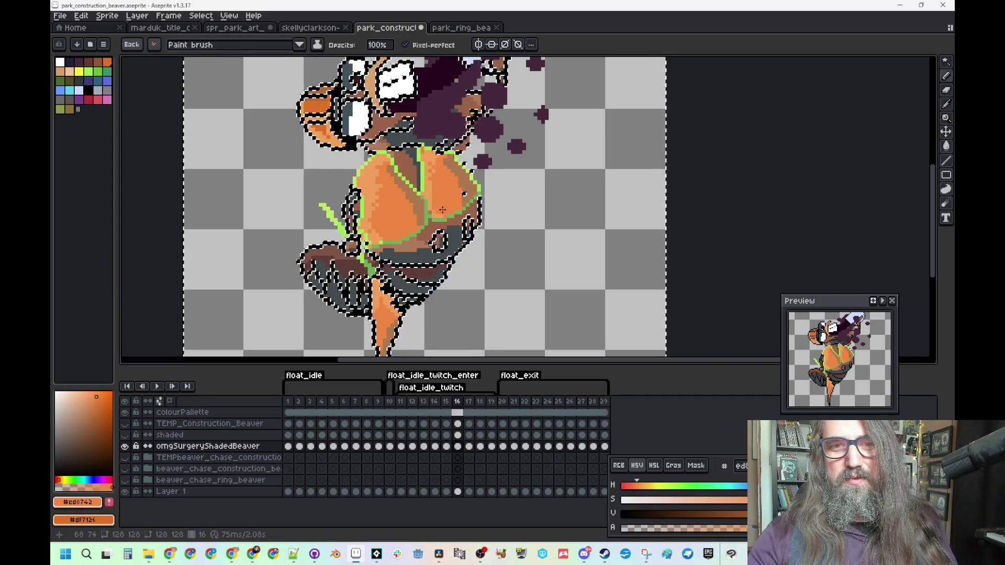
alt+click(448, 168)
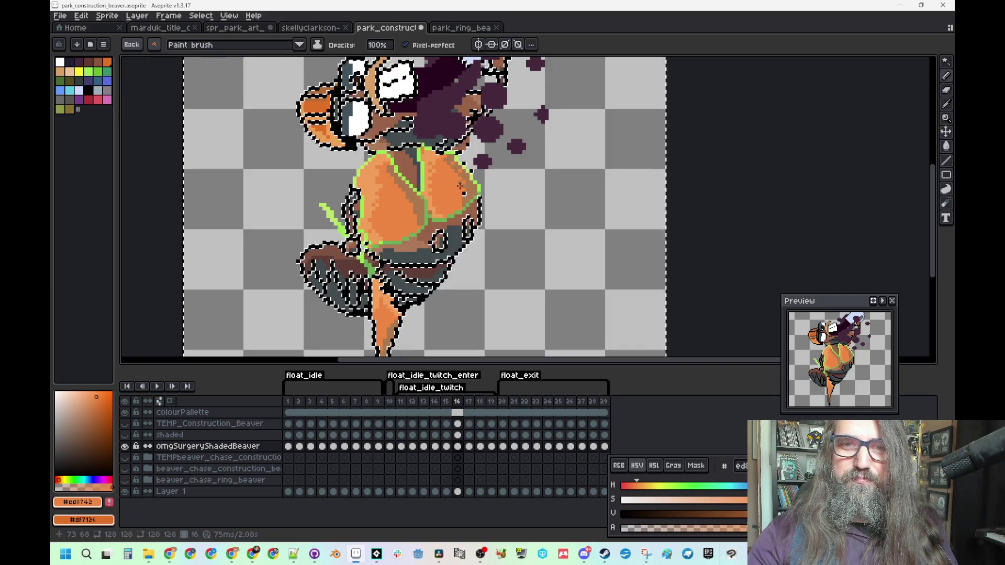
drag(461, 170, 462, 155)
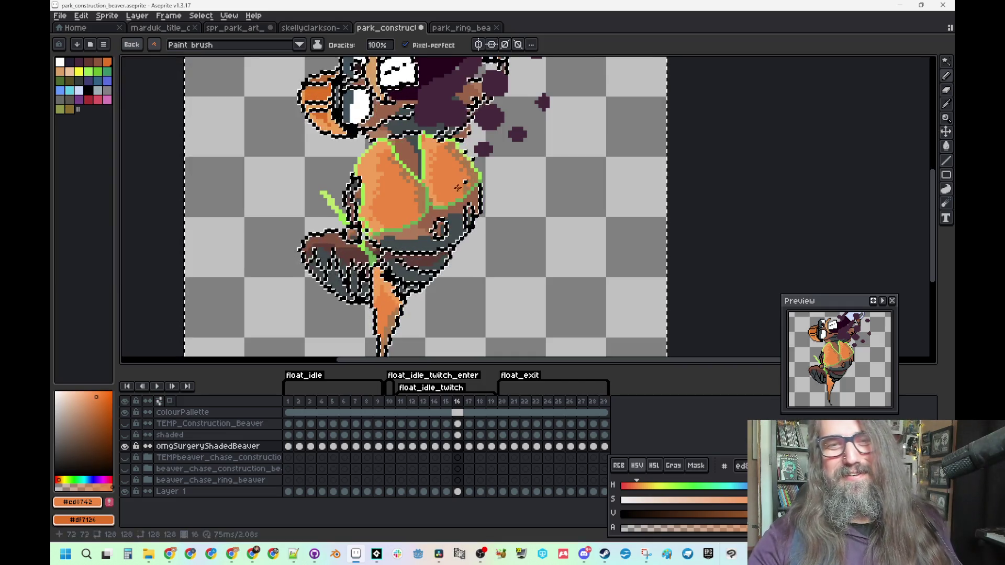
mouse_move(442, 197)
mouse_down()
mouse_move(471, 209)
mouse_move(419, 212)
mouse_move(418, 194)
mouse_up()
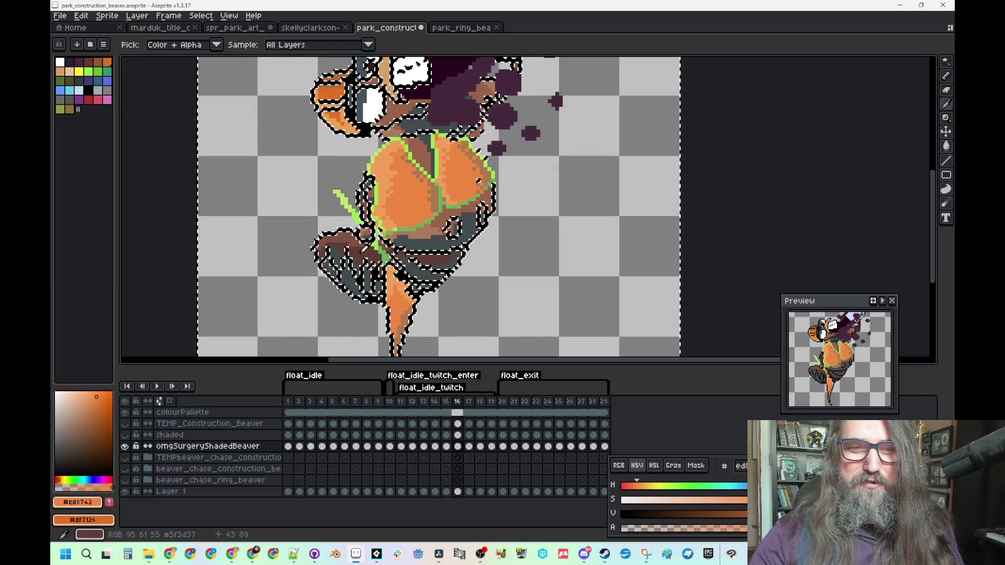
Paint the arm brown over its stray green line
alt+click(357, 234)
alt+click(357, 234)
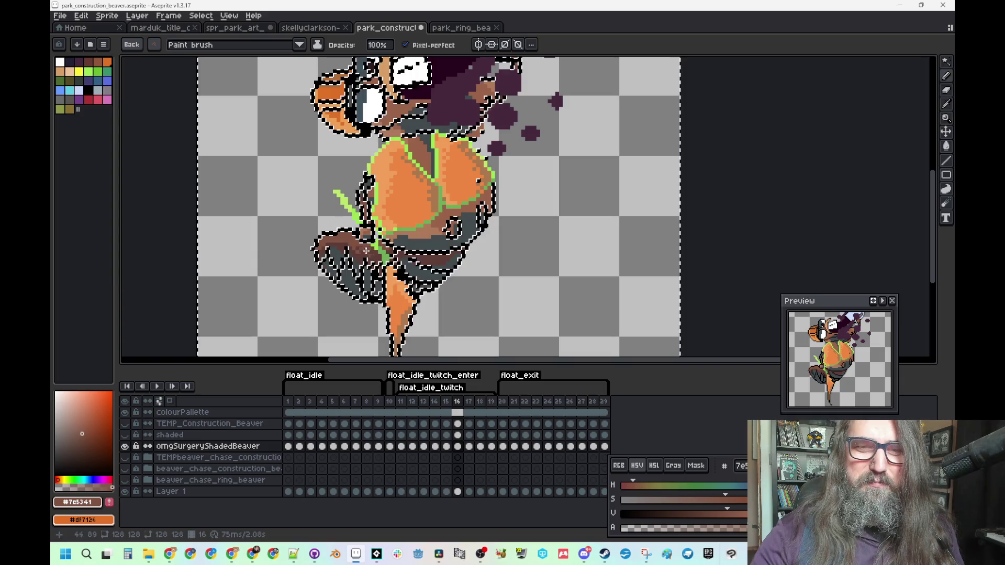
drag(377, 228, 367, 253)
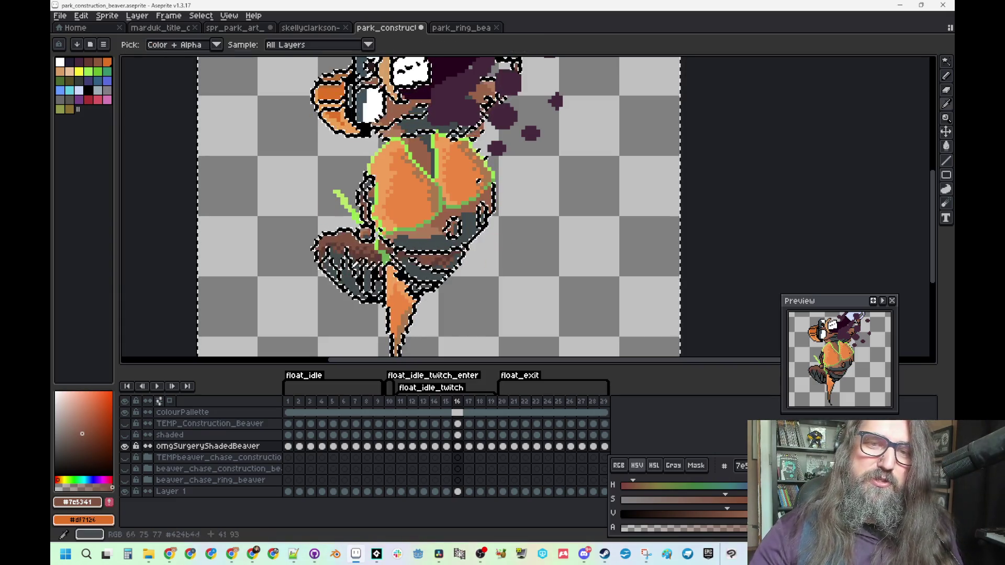
Sample dark brown and light tan, then add dark dither pixels to the belly
alt+click(356, 258)
alt+click(356, 255)
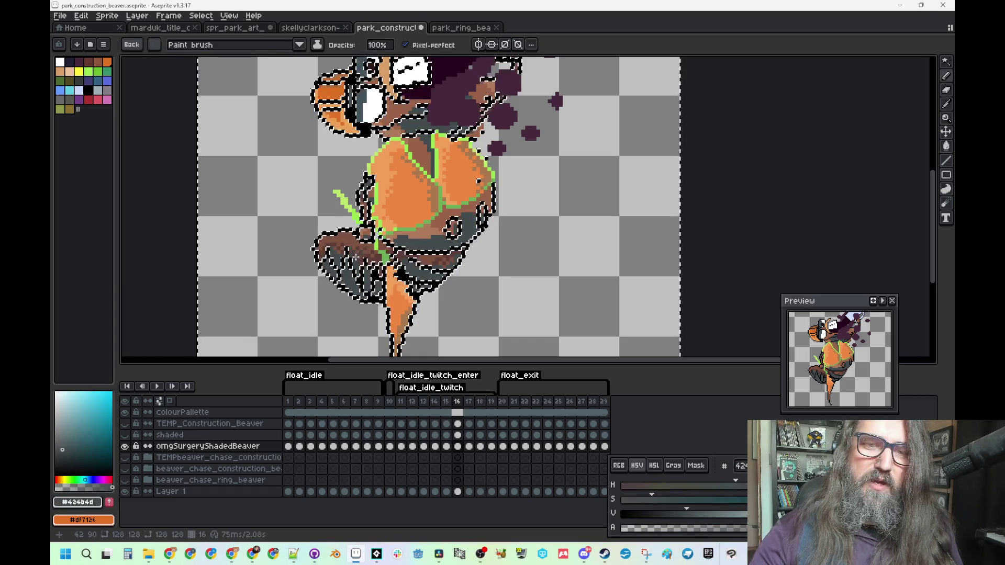
alt+click(356, 251)
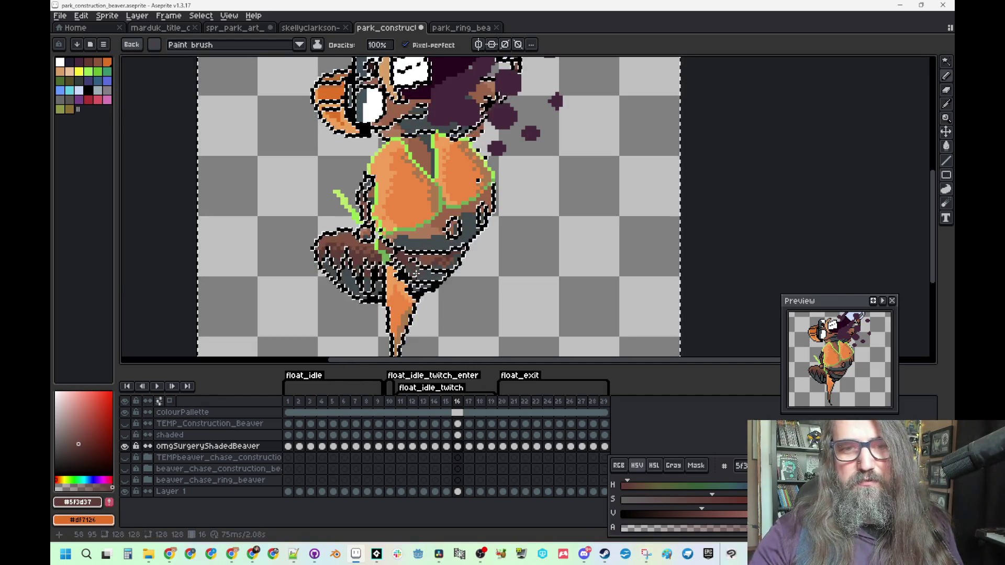
alt+click(400, 243)
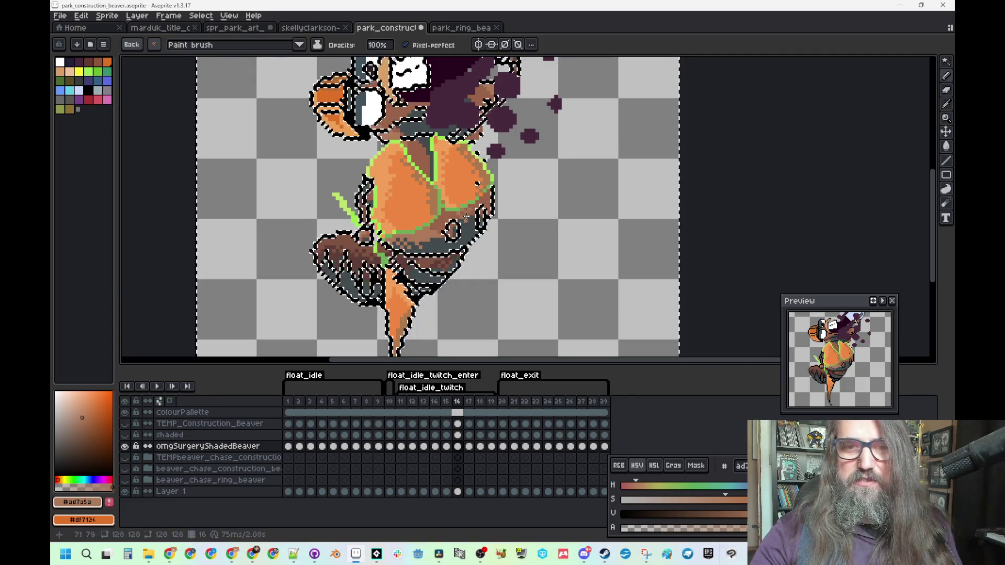
alt+click(466, 221)
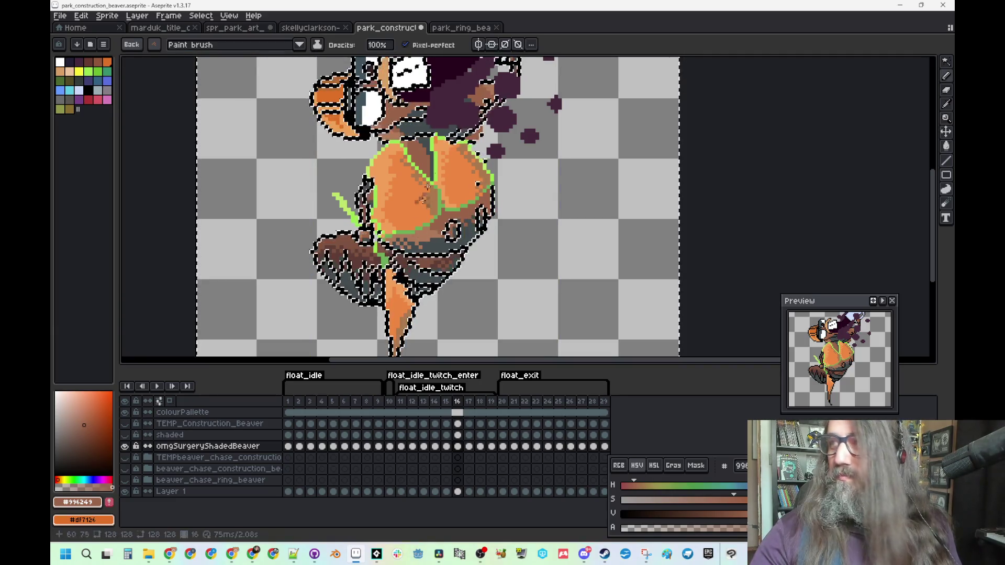
alt+click(432, 232)
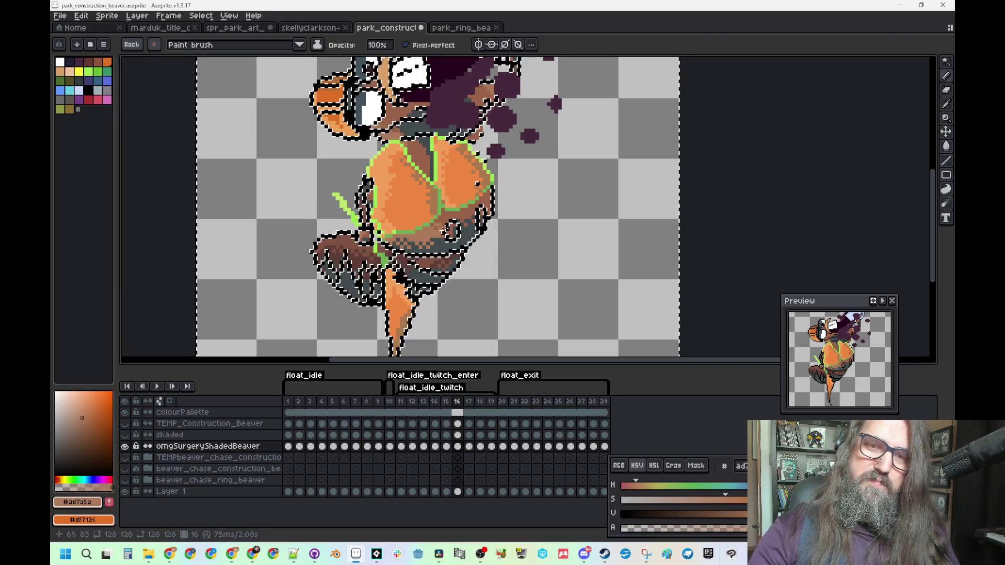
key(alt)
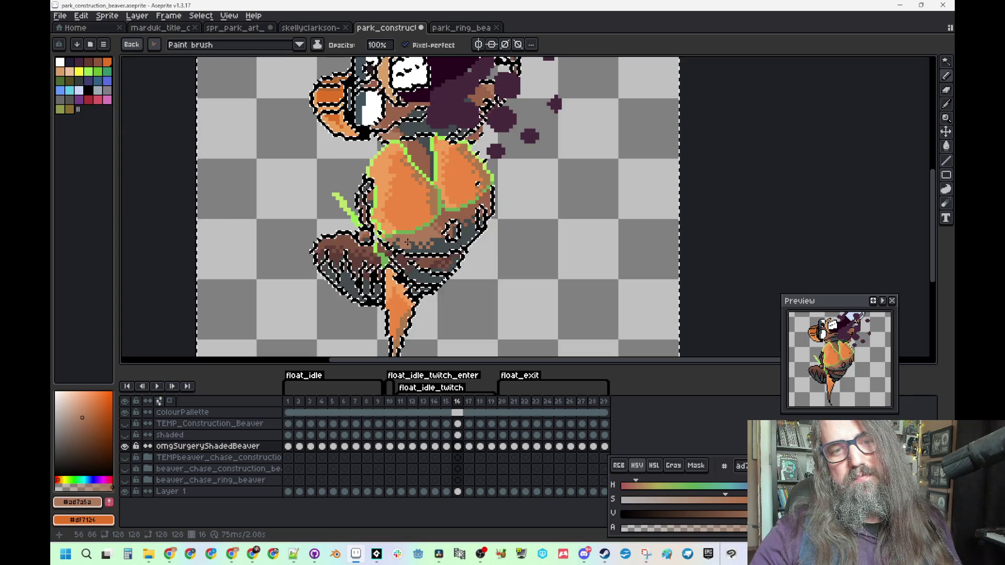
drag(416, 244, 428, 242)
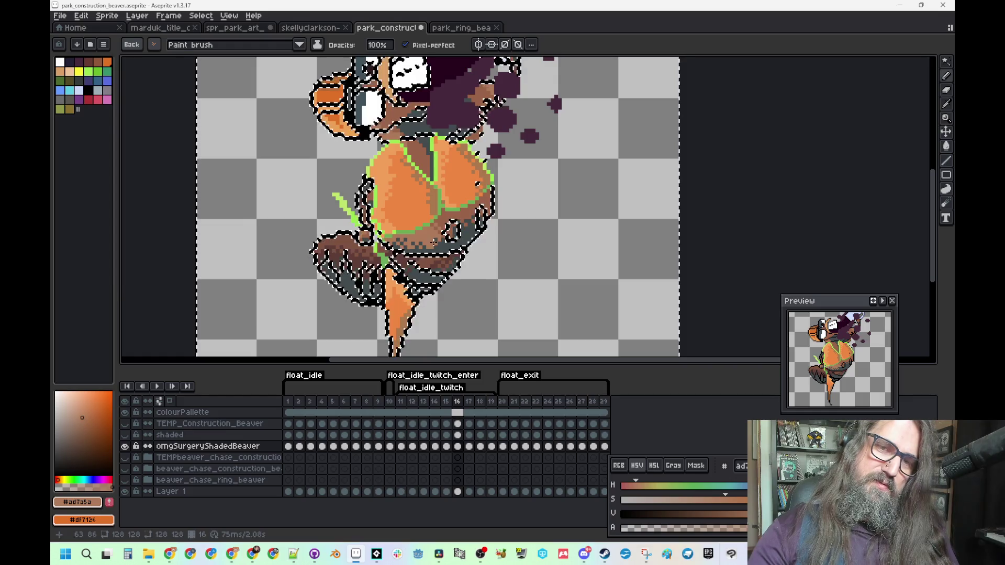
Sample tan and main orange from the belly, then bring the legs into view
alt+click(425, 186)
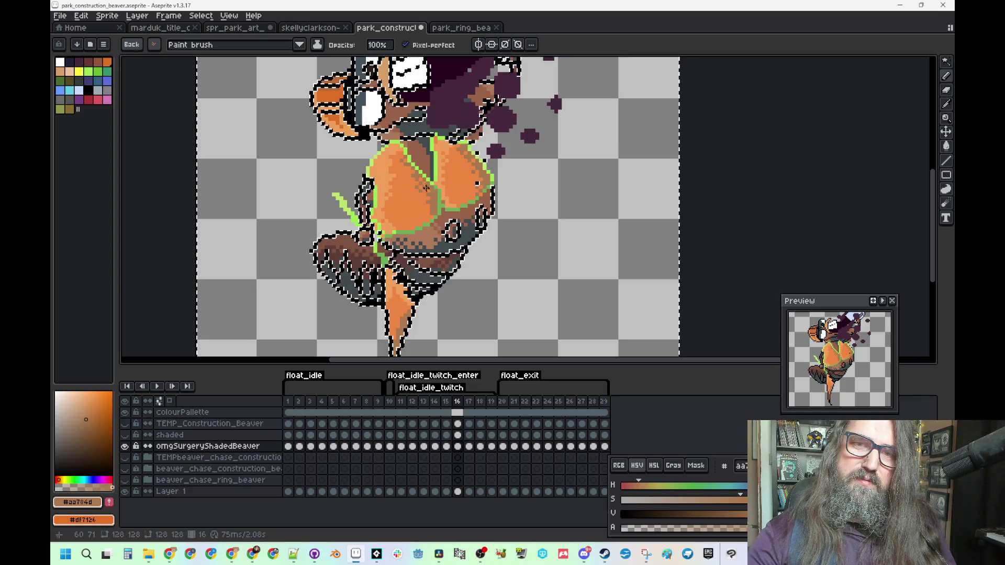
alt+click(430, 200)
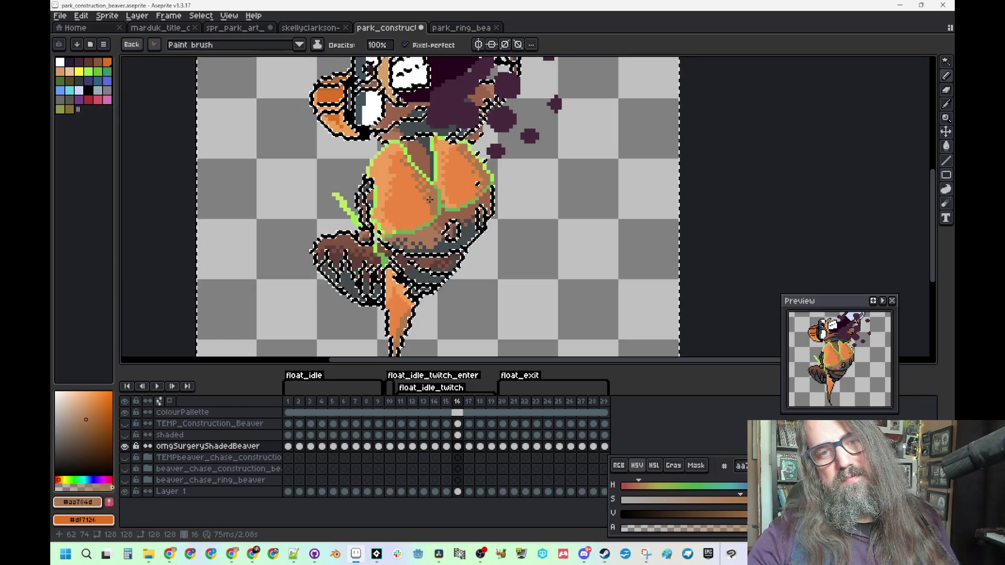
alt+click(391, 171)
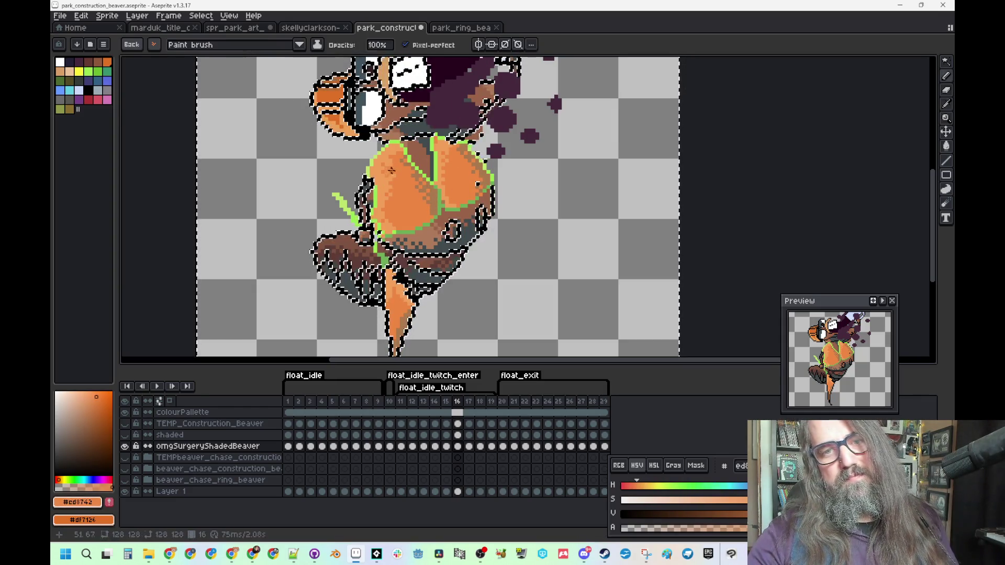
alt+click(390, 170)
alt+click(390, 174)
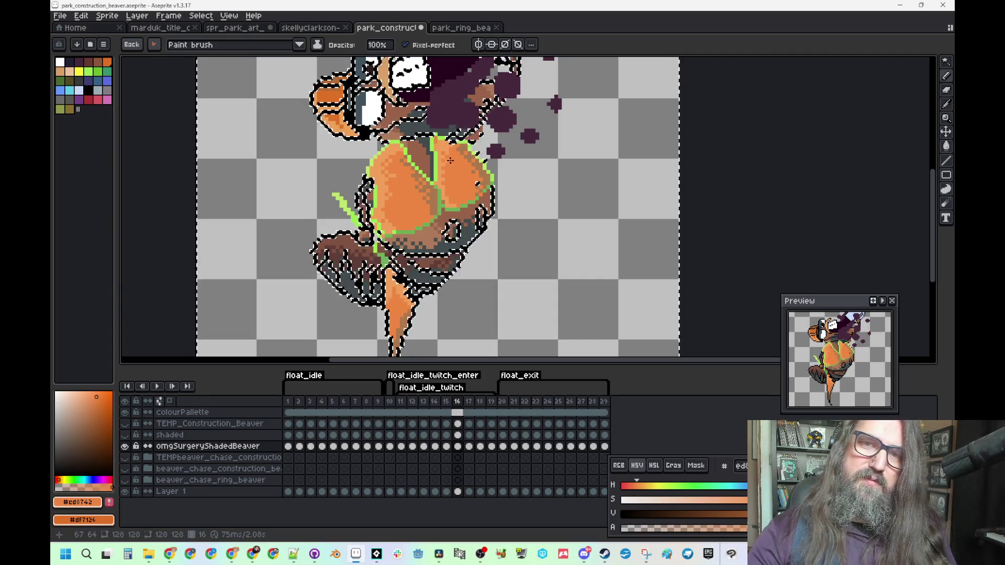
key(space)
mouse_move(450, 155)
mouse_down()
mouse_move(434, 144)
mouse_move(453, 135)
mouse_move(457, 198)
mouse_move(529, 196)
mouse_move(469, 179)
mouse_move(510, 206)
mouse_move(502, 213)
mouse_up()
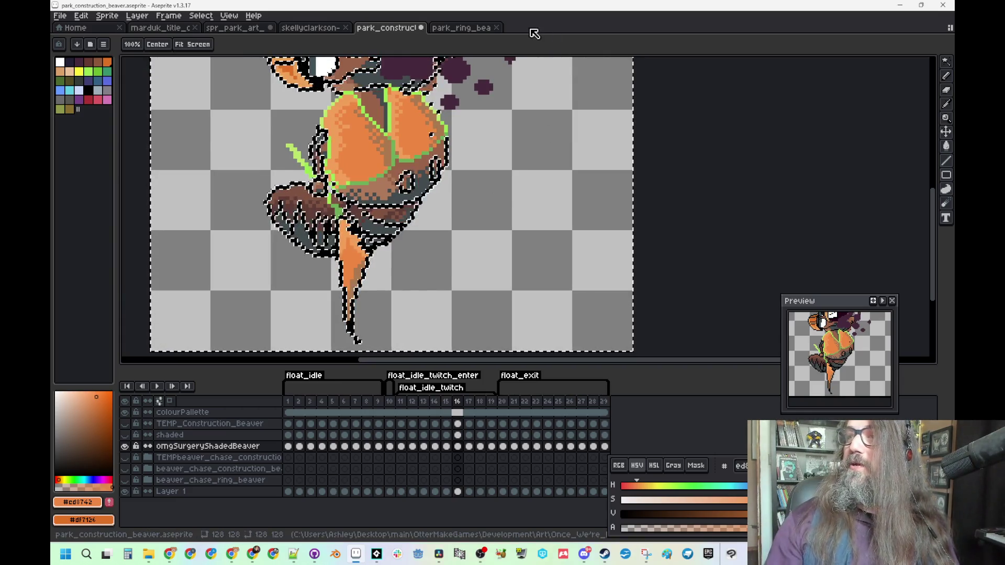
Switch to the one-pixel pencil, recentre the belly, and add a shading pixel
key(b)
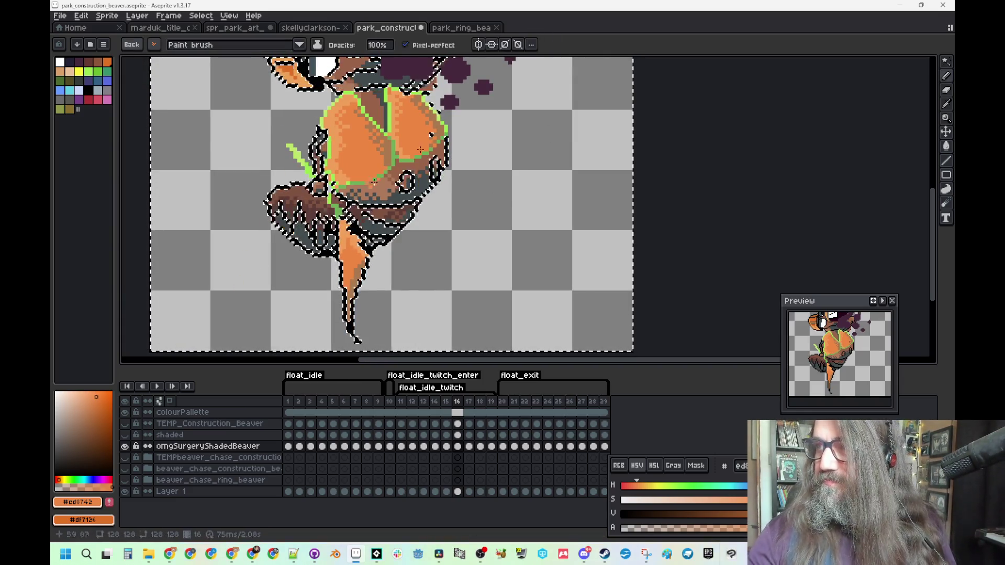
scroll(398, 157, up, 2)
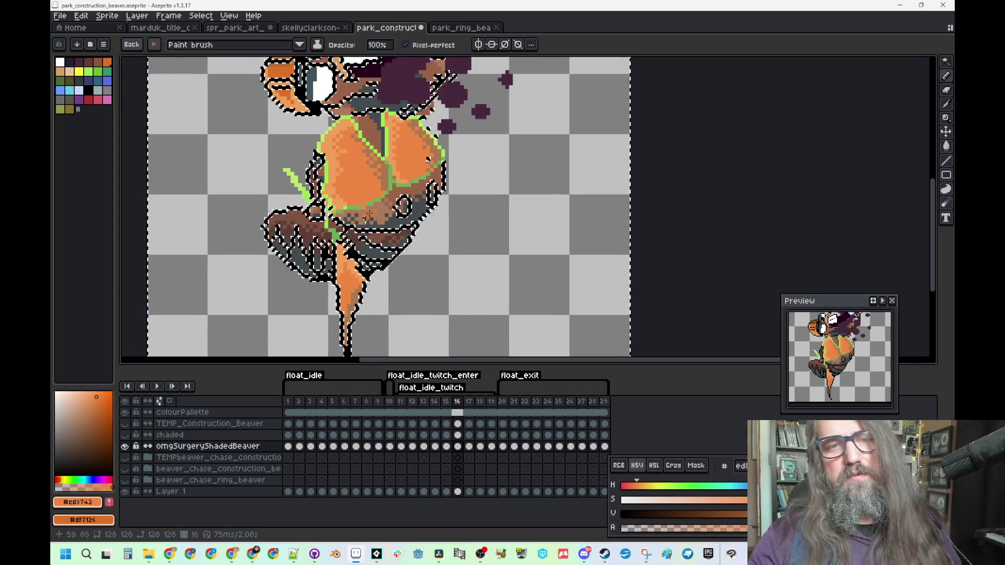
key(ctrl+d)
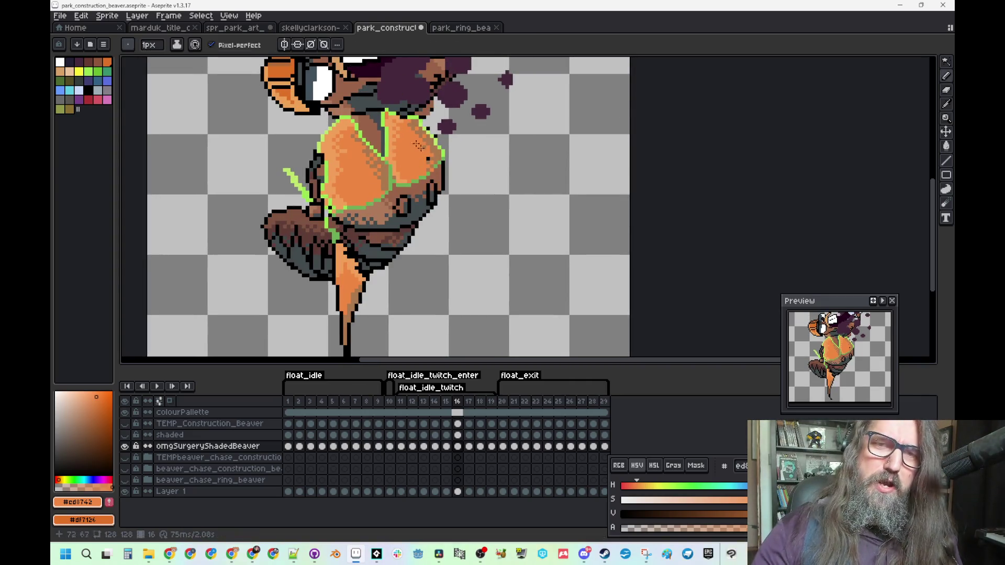
key(ctrl+shift+d)
drag(443, 180, 446, 198)
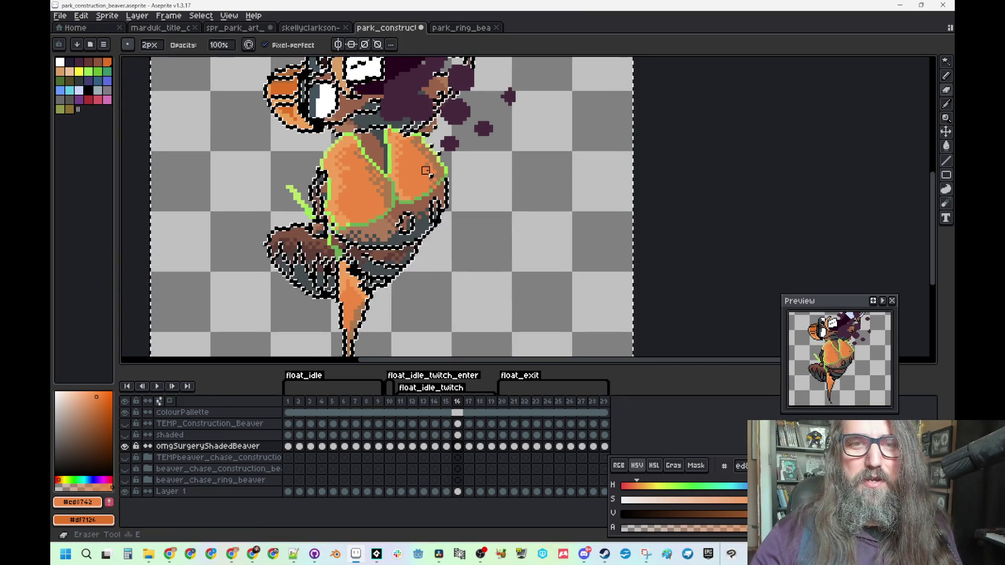
key(ctrl+d)
key(b)
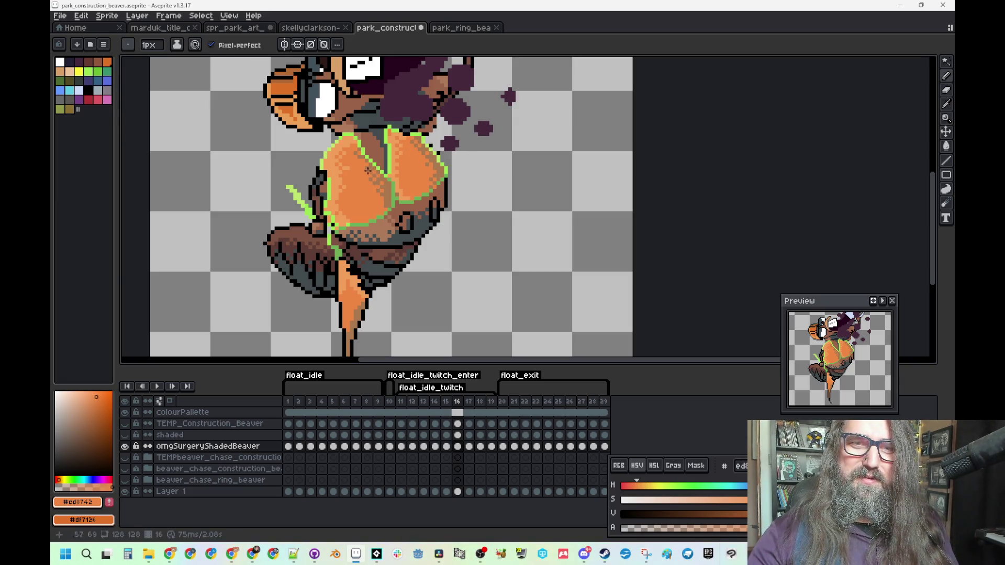
drag(426, 175, 451, 156)
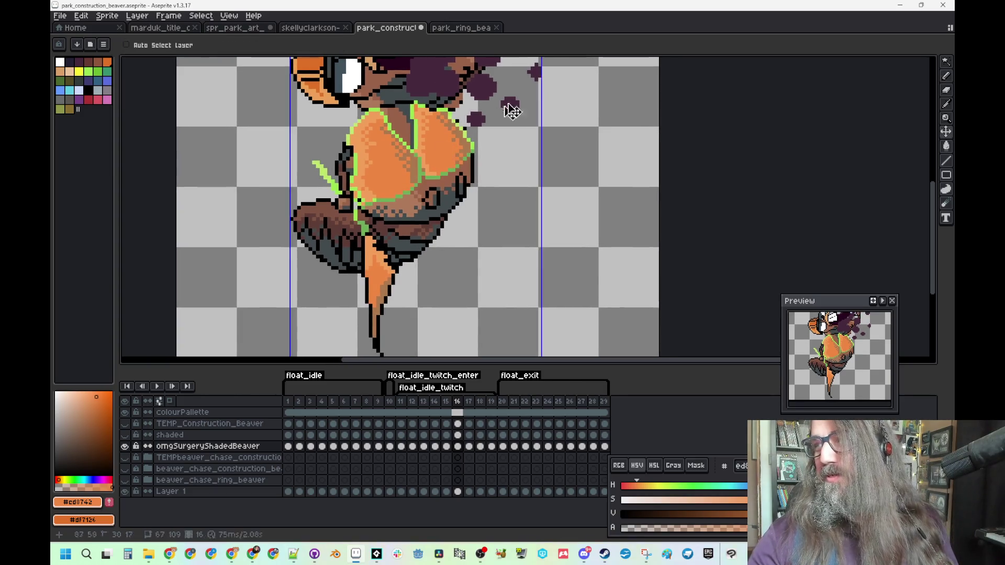
key(alt)
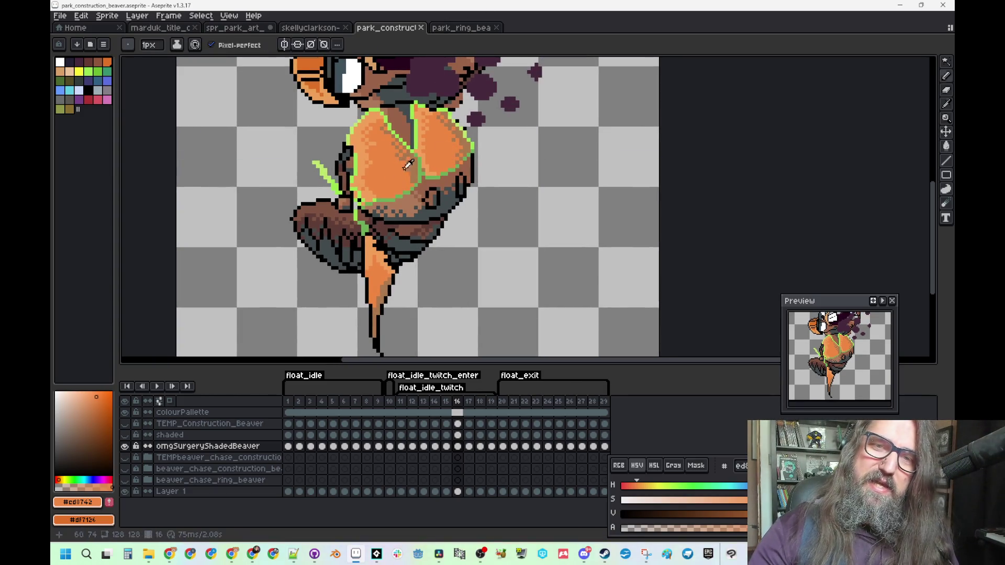
click(387, 130)
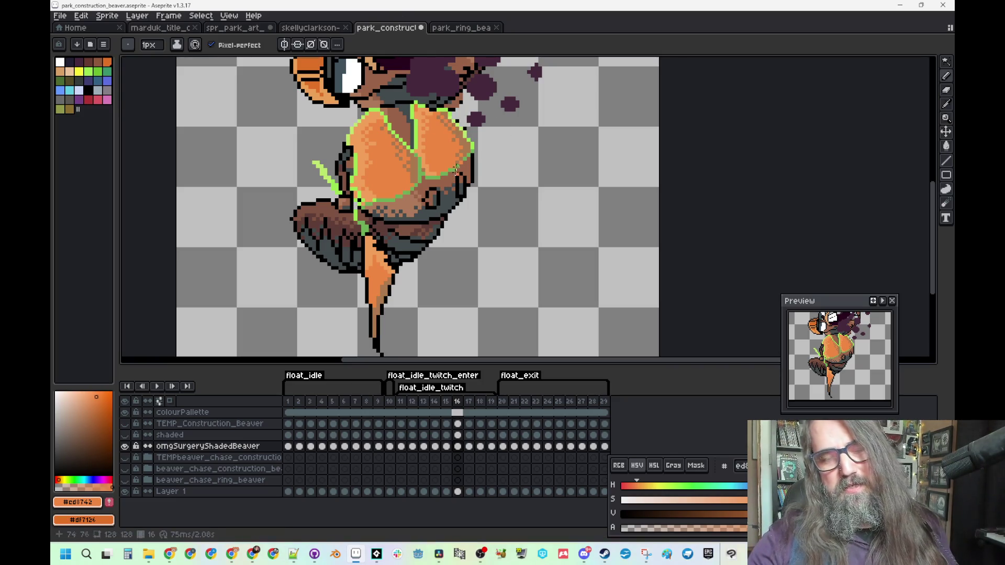
Sample brown #ad7a5a from the fur and undo an accidental sprite move
drag(449, 178, 467, 196)
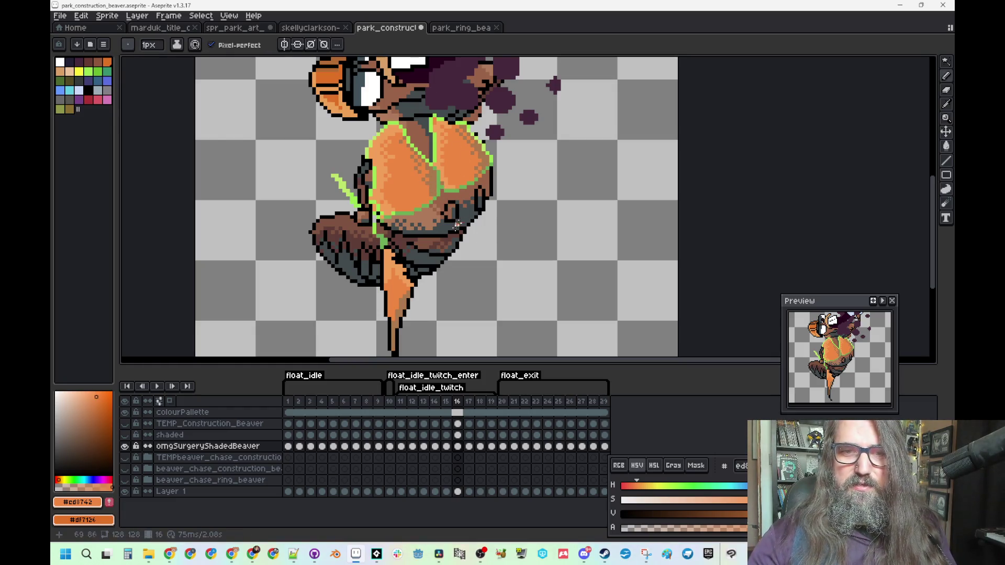
alt+click(411, 225)
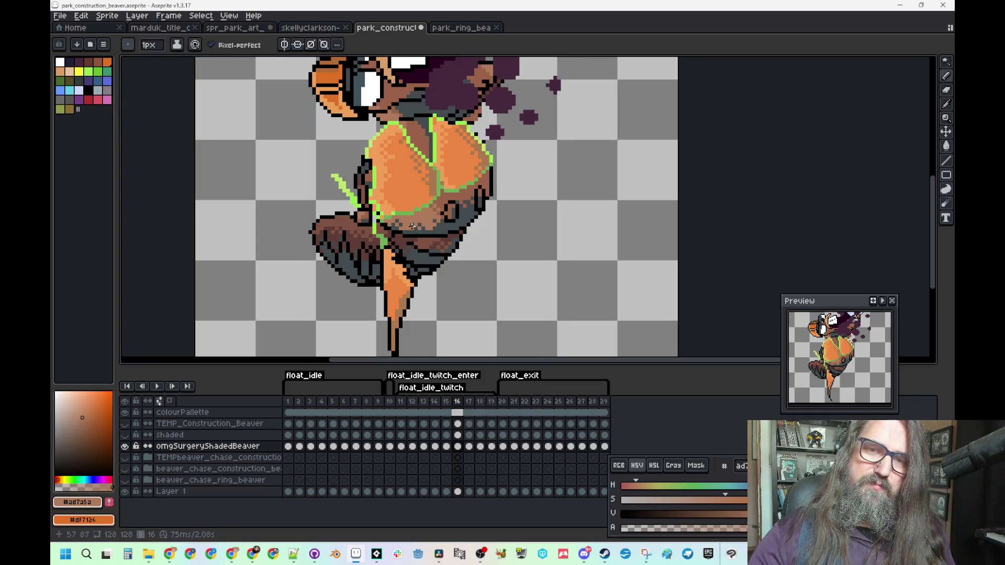
key(ctrl)
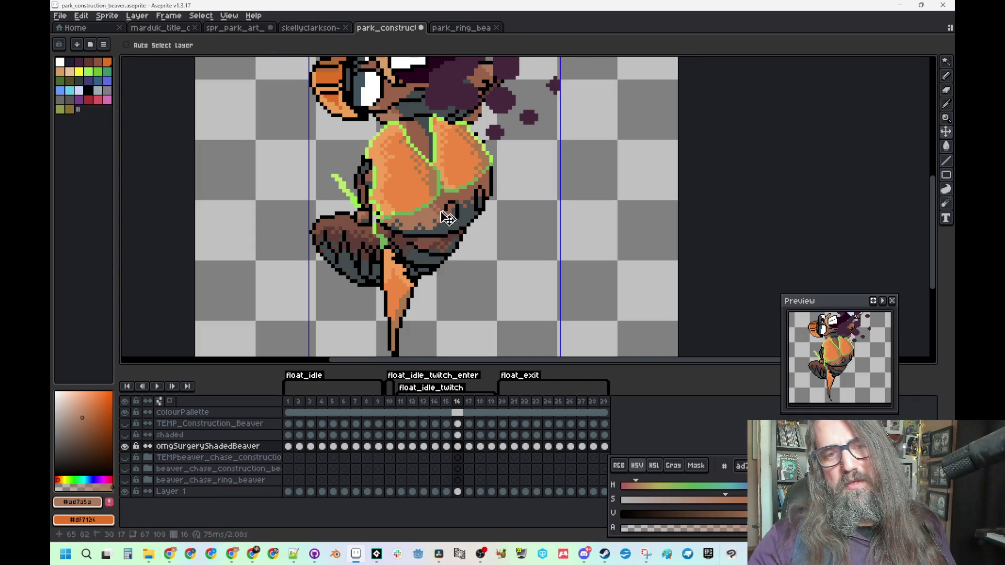
key(ctrl+z)
Magic Wand the transparent background around the beaver and pan left
key(w)
click(310, 232)
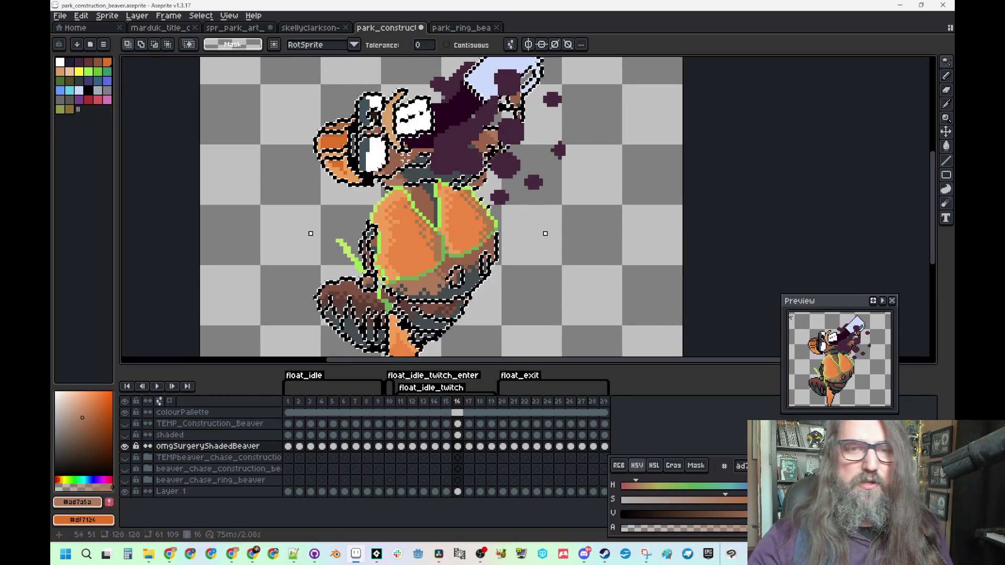
key(b)
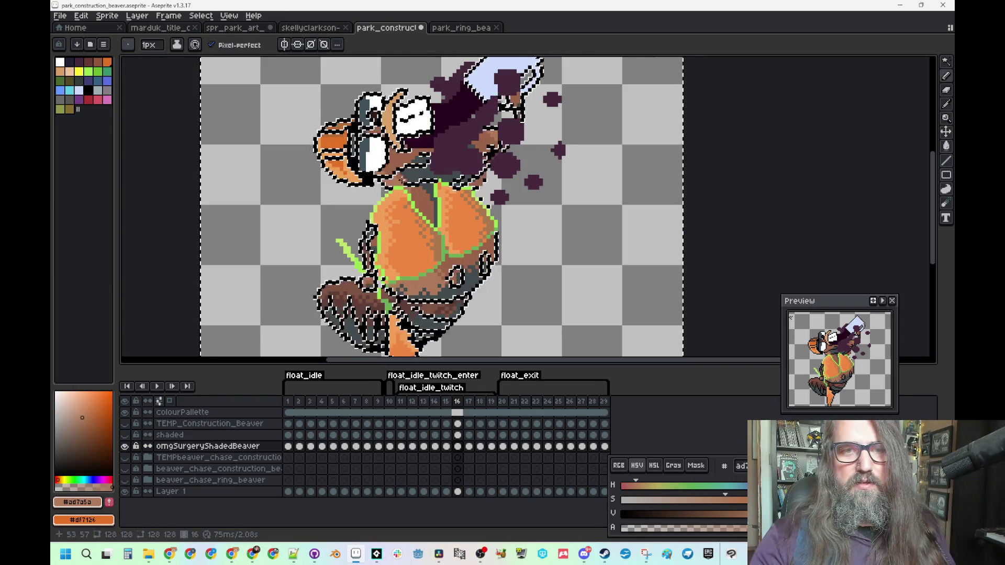
drag(393, 199, 368, 204)
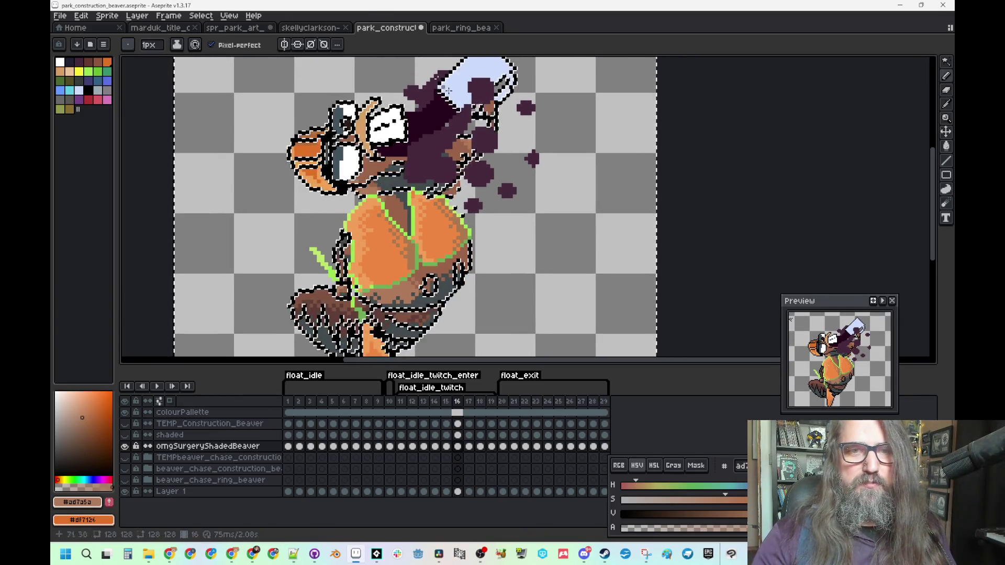
drag(433, 170, 421, 177)
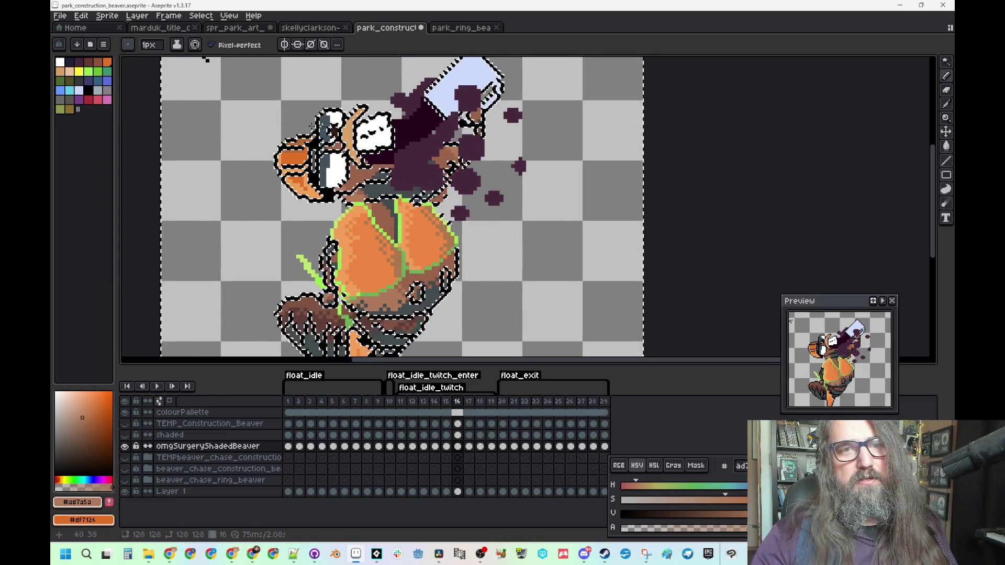
Choose the saved custom paint brush and shade the belly with #996249 and #ad7a5a
click(127, 44)
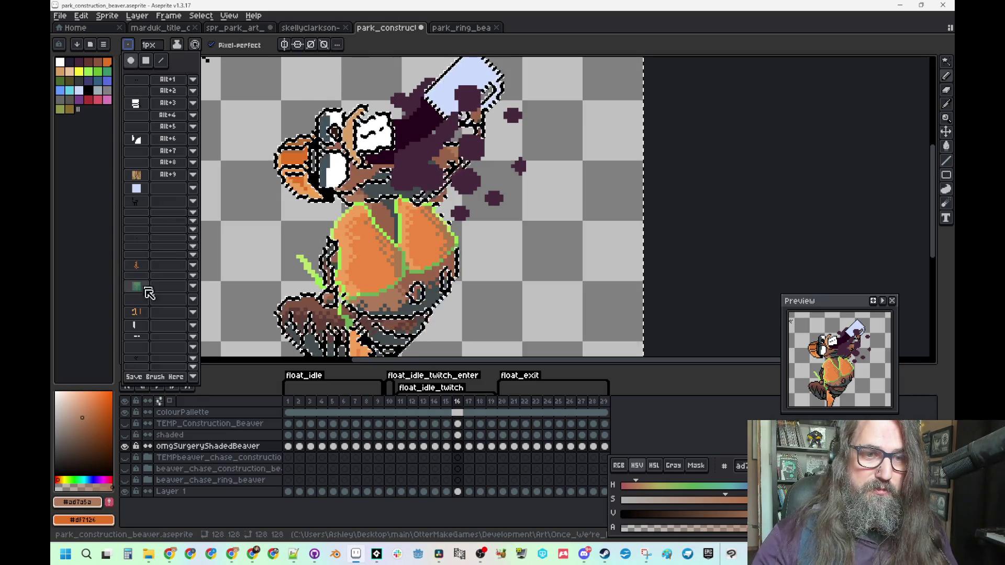
click(140, 361)
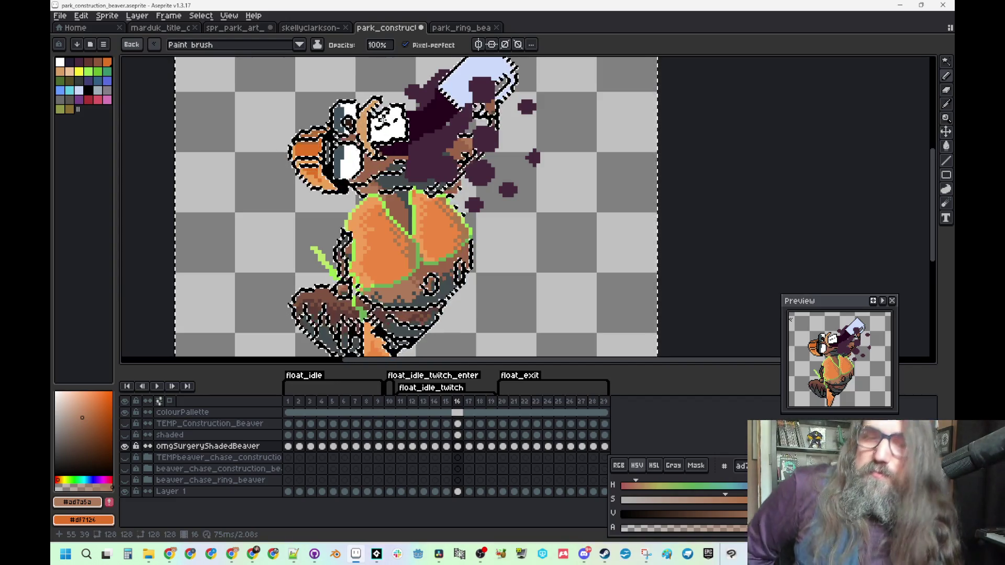
key(alt)
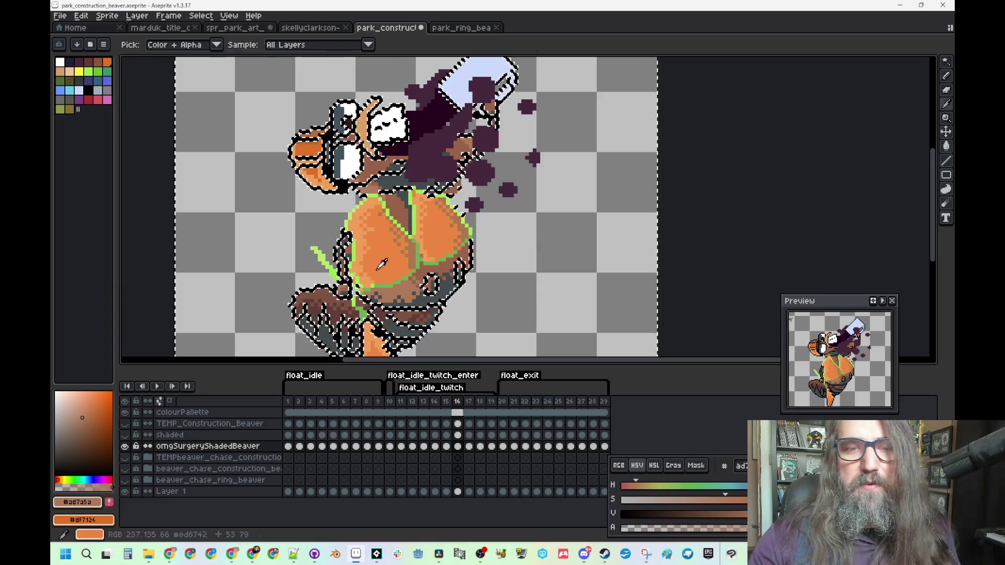
alt+click(410, 292)
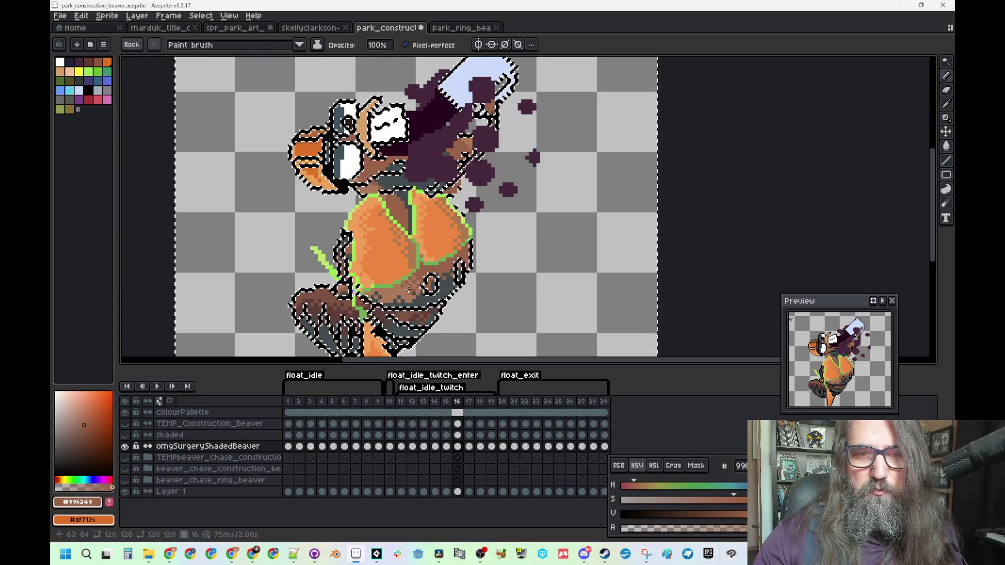
alt+click(410, 291)
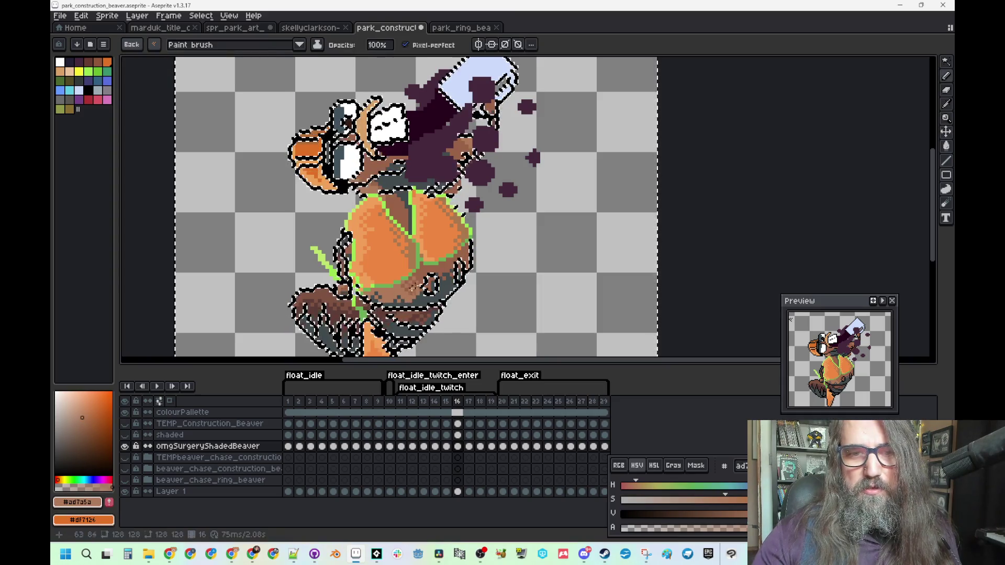
alt+click(418, 284)
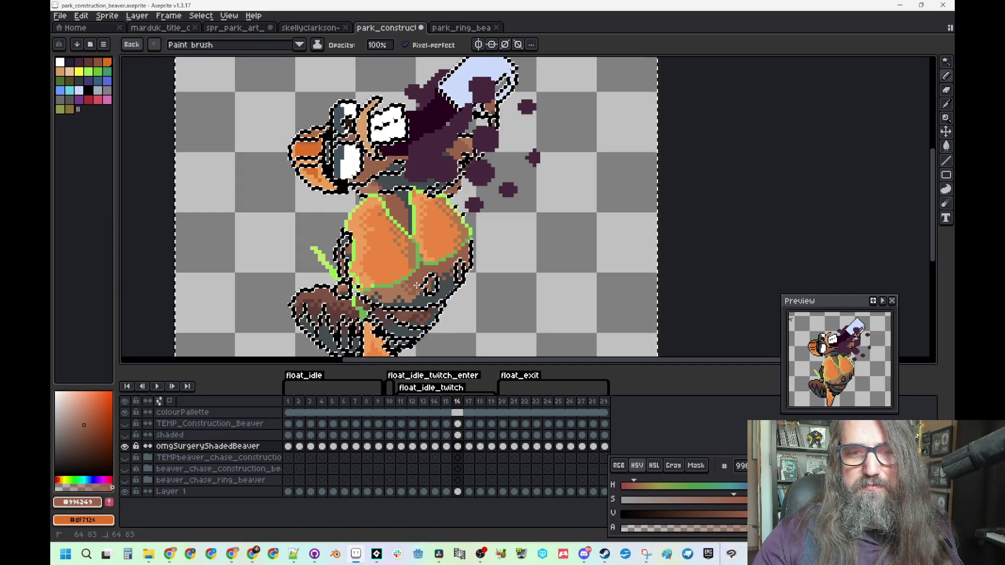
Save the sprite, add lighter brown #ad7a5a touches, and advance to frame 17
key(ctrl+s)
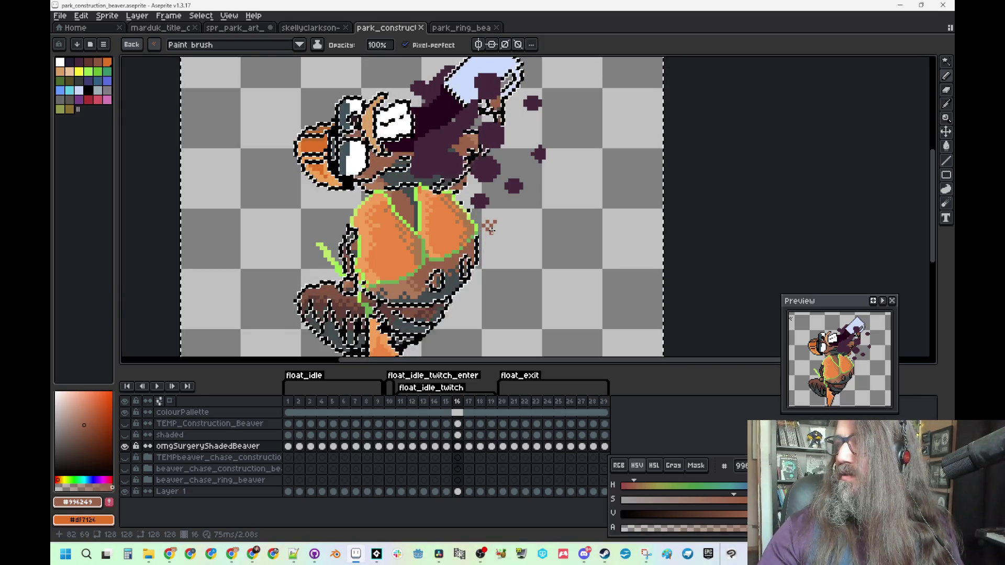
drag(404, 219, 391, 248)
alt+click(354, 267)
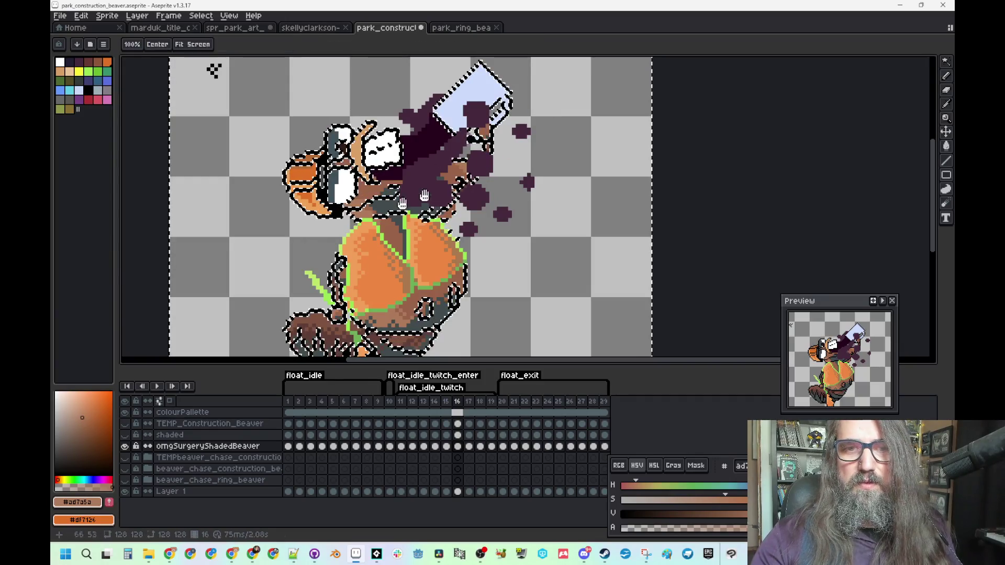
mouse_move(351, 331)
mouse_down()
mouse_move(400, 244)
mouse_move(394, 198)
mouse_move(382, 268)
mouse_up()
key(Right)
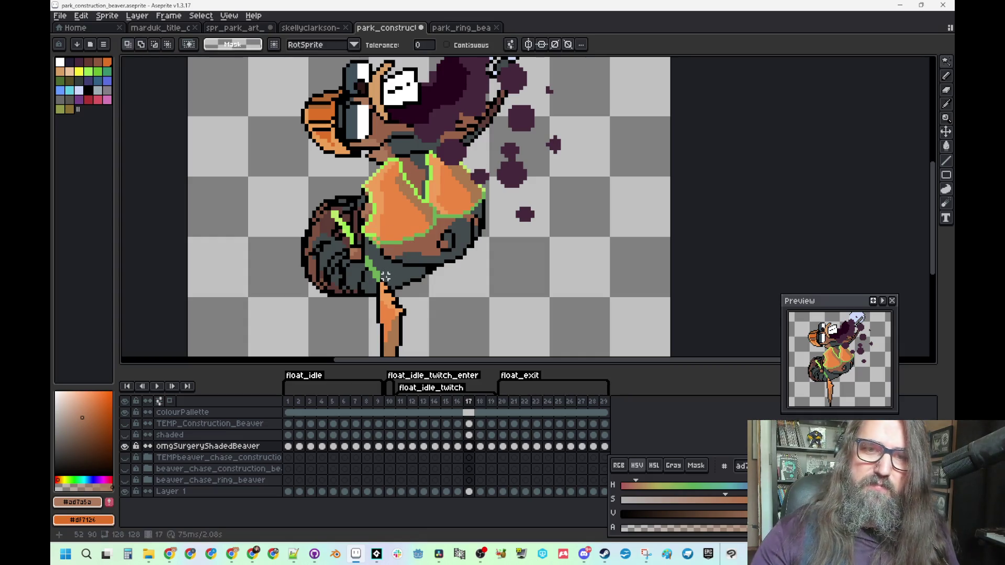
Magic Wand the background on frame 17 to isolate the beaver
drag(367, 111, 367, 138)
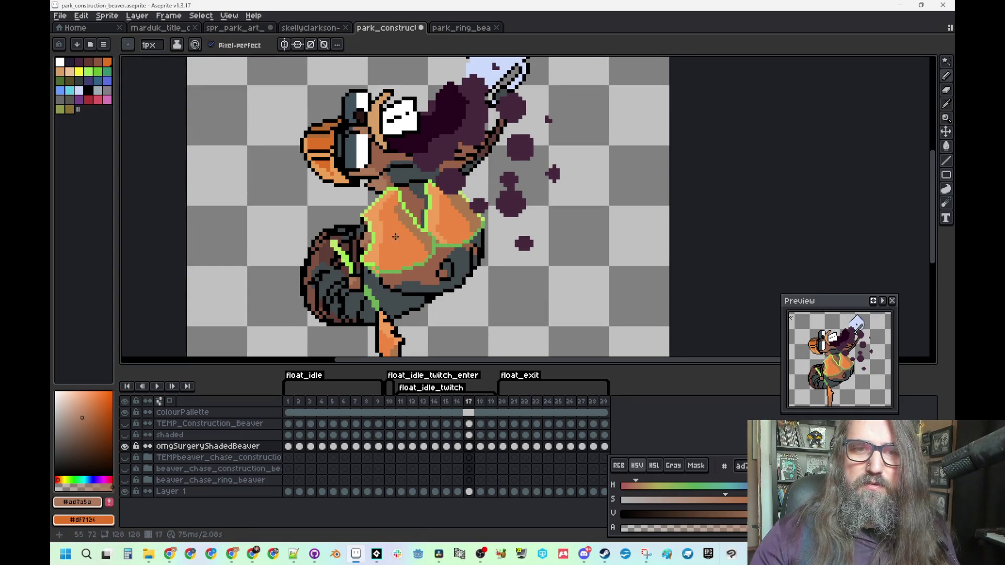
key(w)
click(403, 183)
drag(403, 183, 392, 196)
key(b)
drag(344, 247, 333, 216)
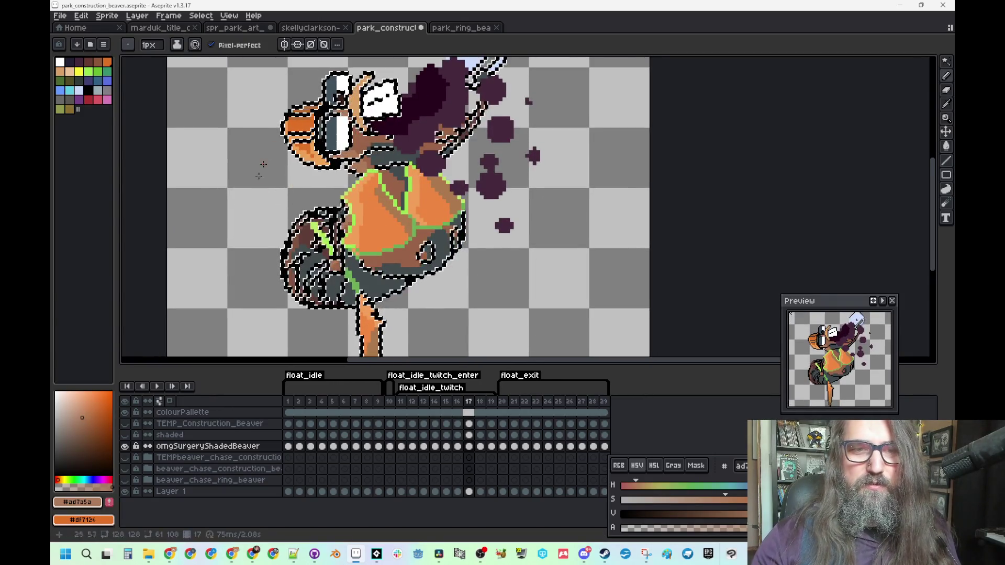
Sample orange #ed8742 and brown #996249 from the belly, then select the whole canvas
click(127, 44)
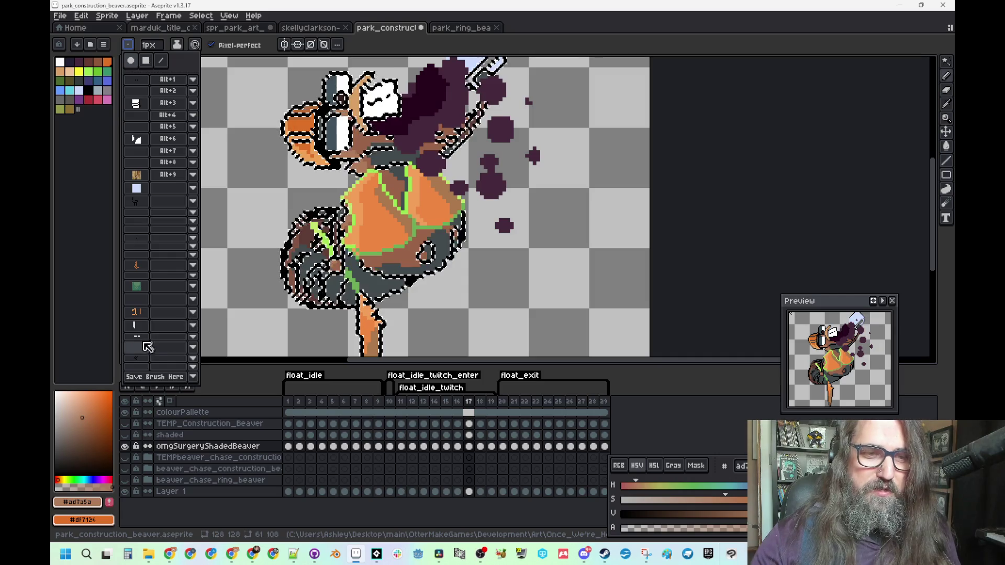
key(i)
click(393, 224)
alt+click(393, 223)
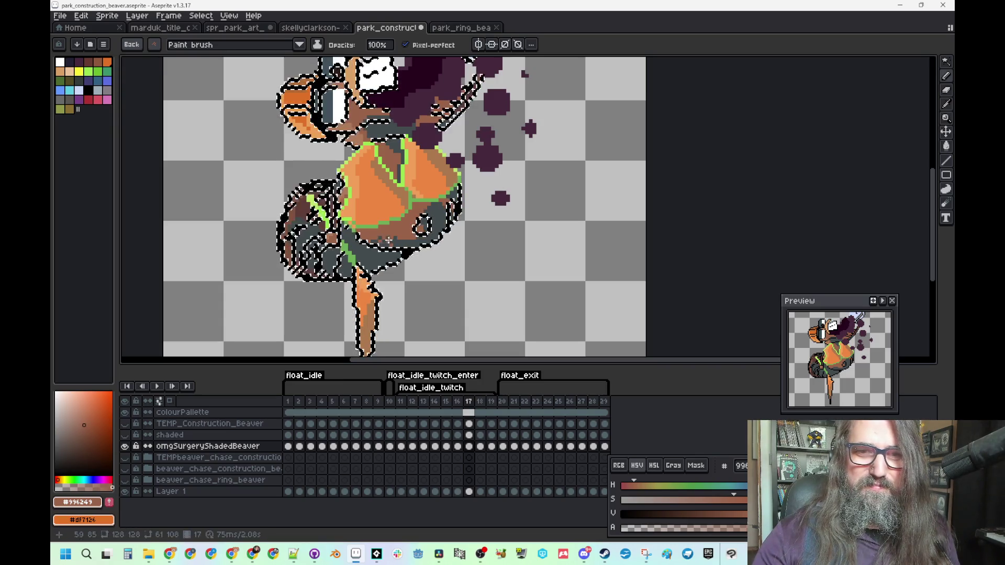
key(ctrl+a)
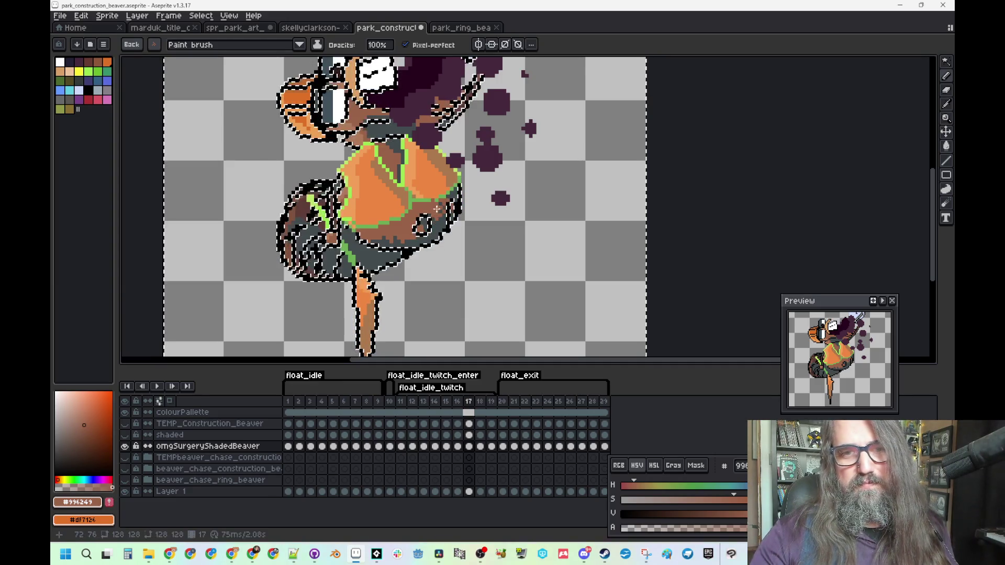
Pan around to frame the beaver's body and head on frame 17
key(space)
drag(388, 239, 410, 246)
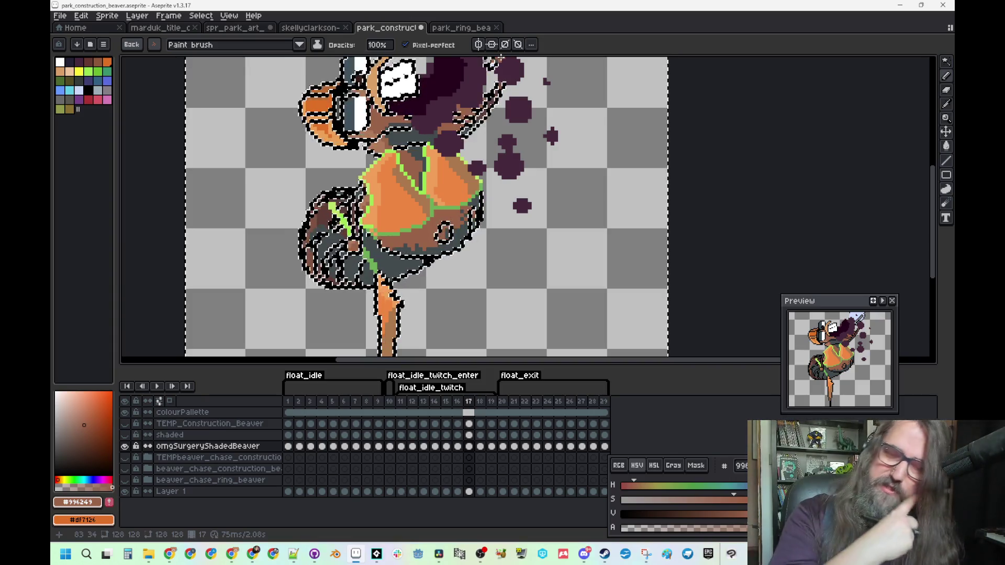
drag(319, 155, 334, 189)
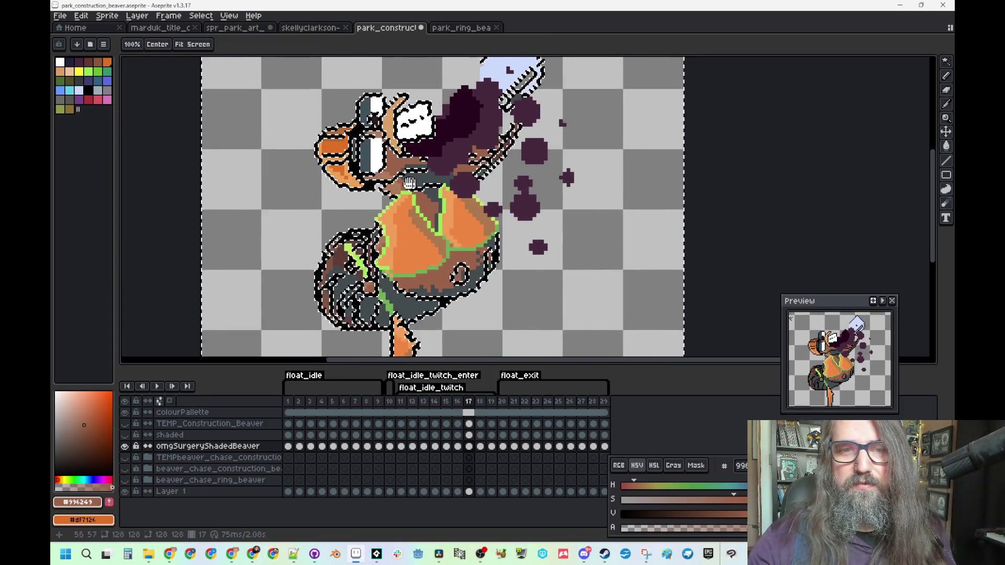
drag(415, 114, 404, 126)
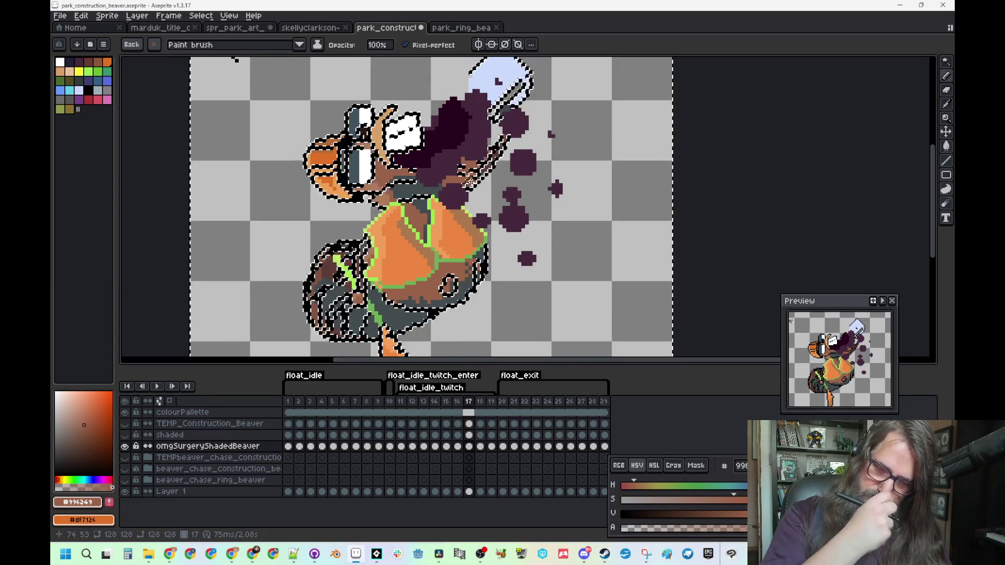
drag(482, 159, 515, 141)
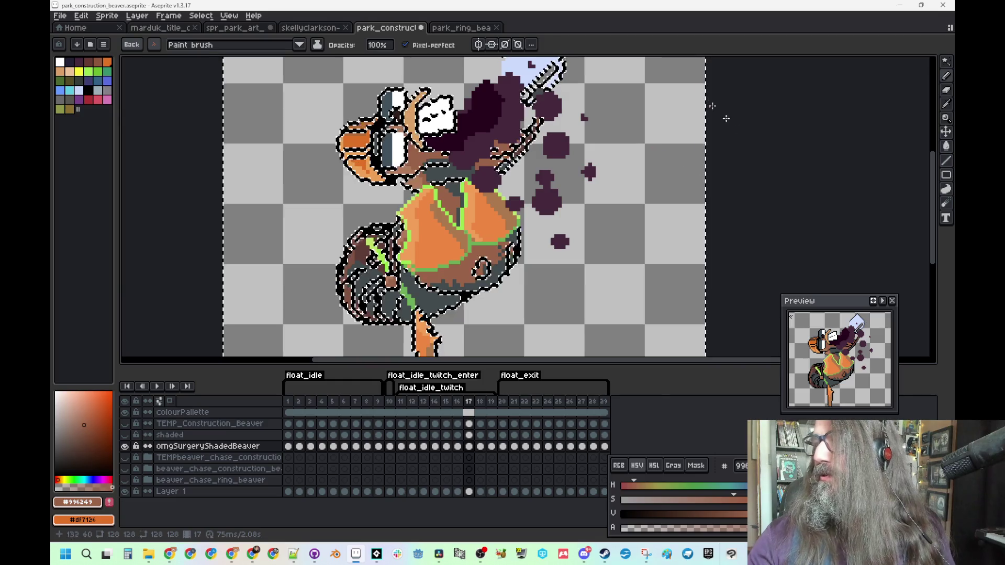
key(i)
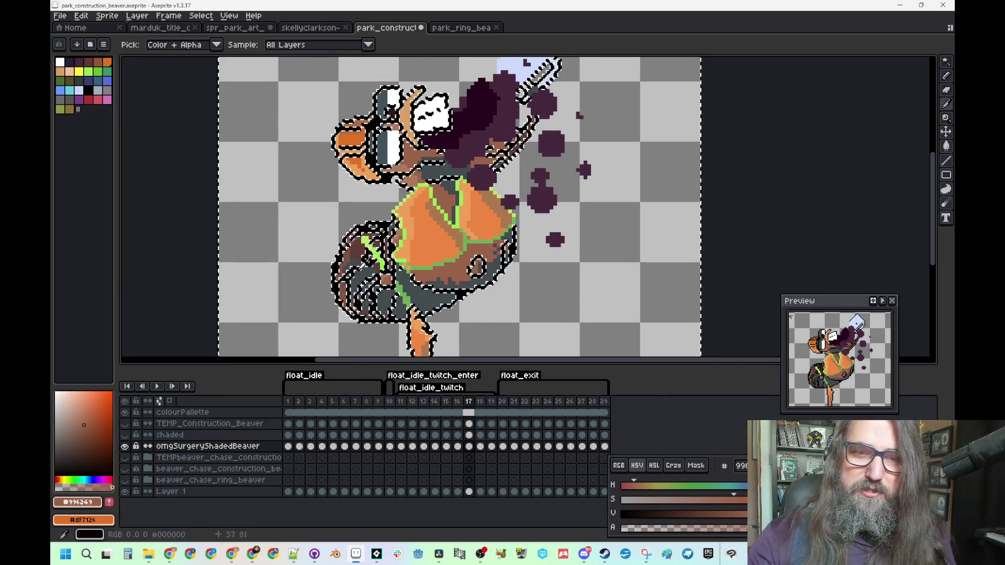
Sample browns #7e5341, #5f3d37, #996249 and #ad7a5a from the sprite, undoing a stray edit
alt+click(348, 265)
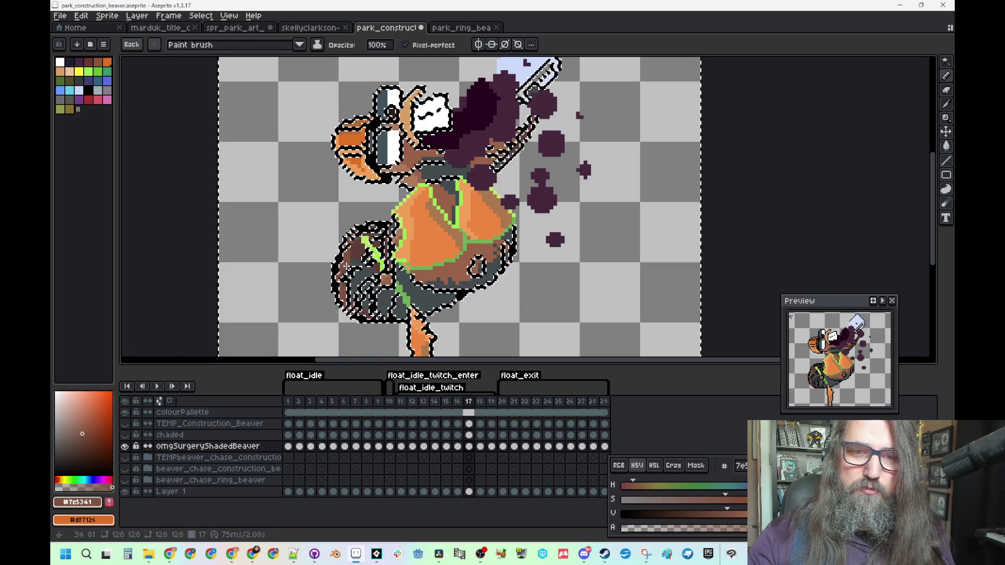
alt+click(360, 260)
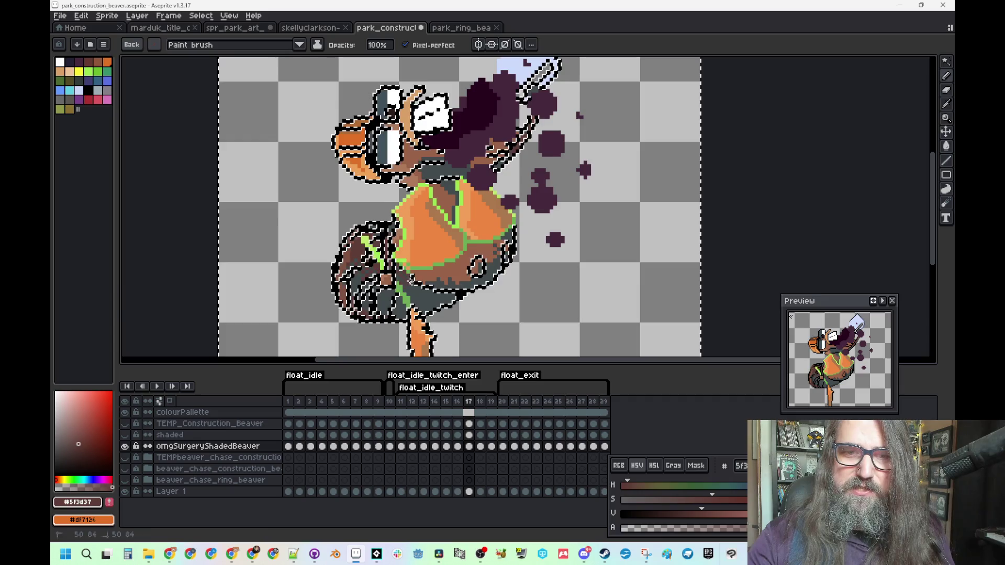
alt+click(437, 283)
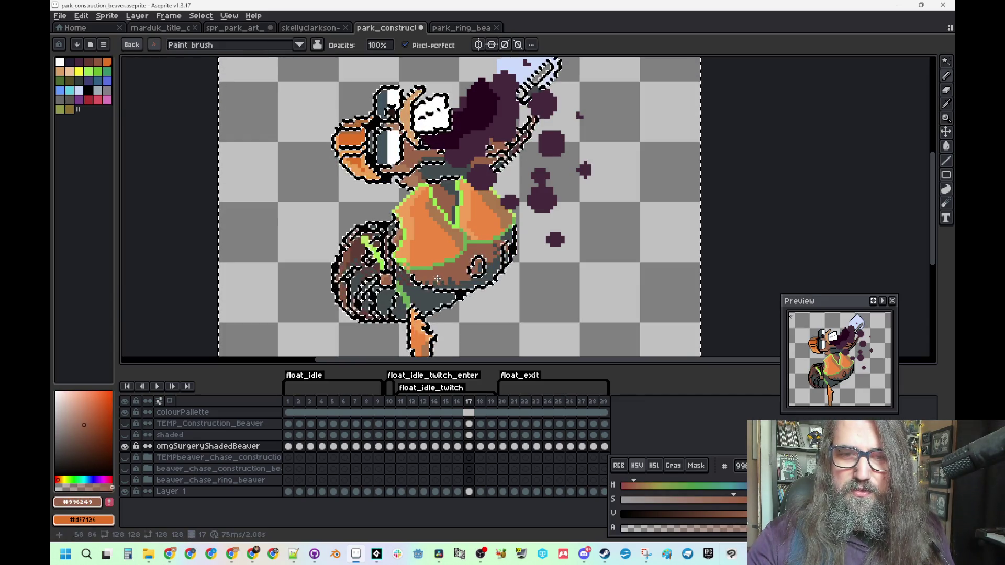
drag(469, 257, 466, 233)
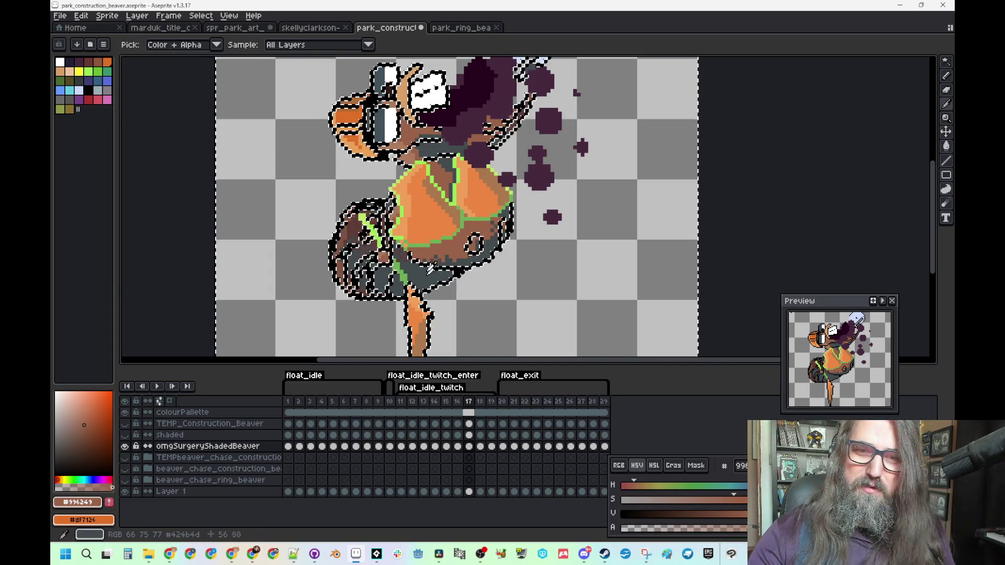
key(alt)
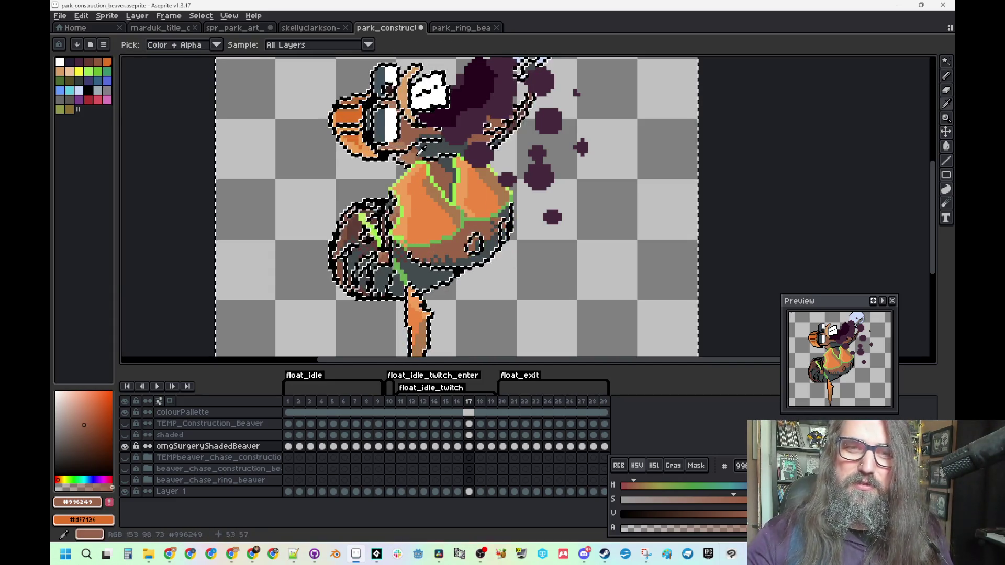
alt+click(400, 145)
key(ctrl+z)
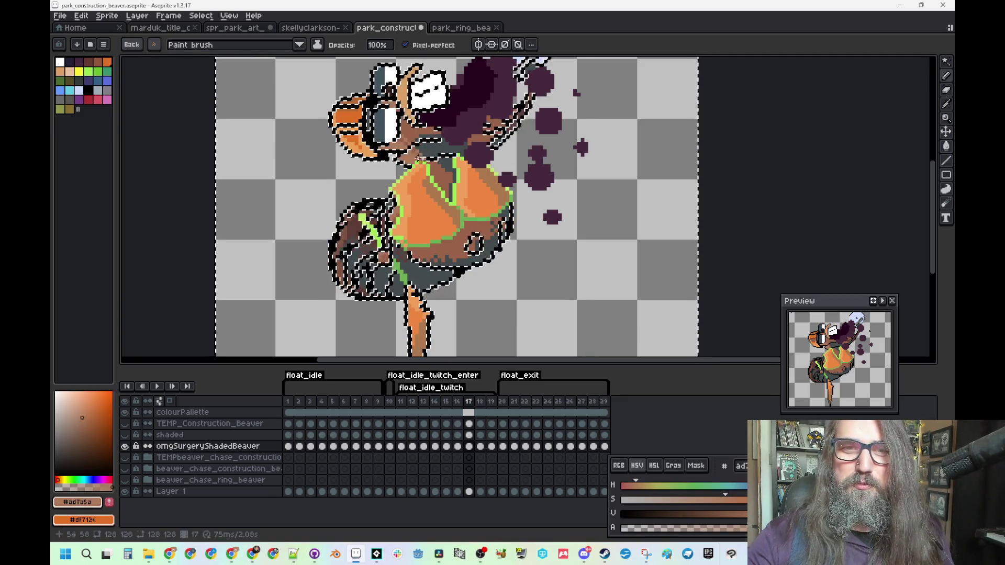
Sample grey #424b4d and oranges #aa784d, #cd8742, then undo three recent head edits
key(alt)
alt+click(426, 145)
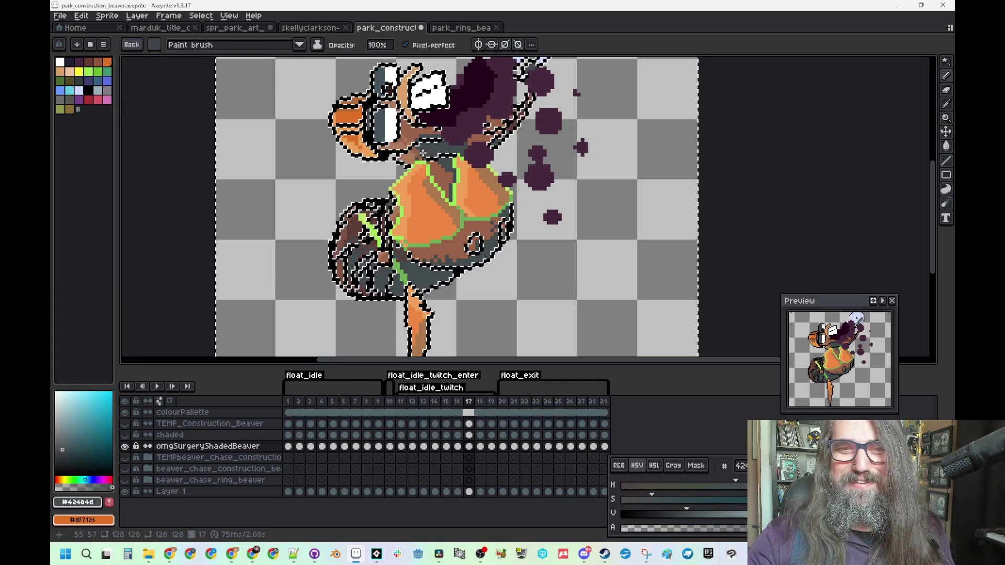
alt+click(440, 170)
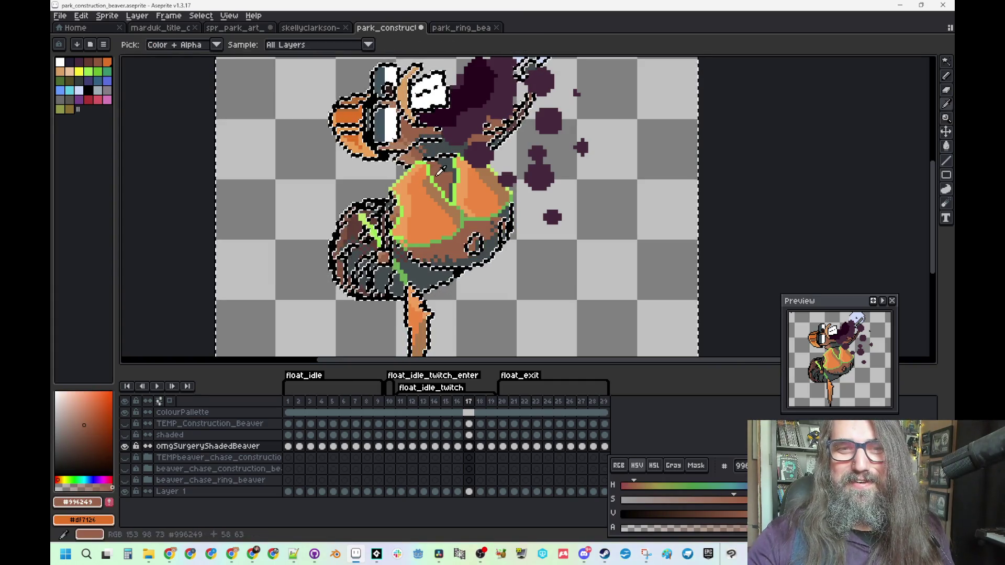
alt+click(478, 172)
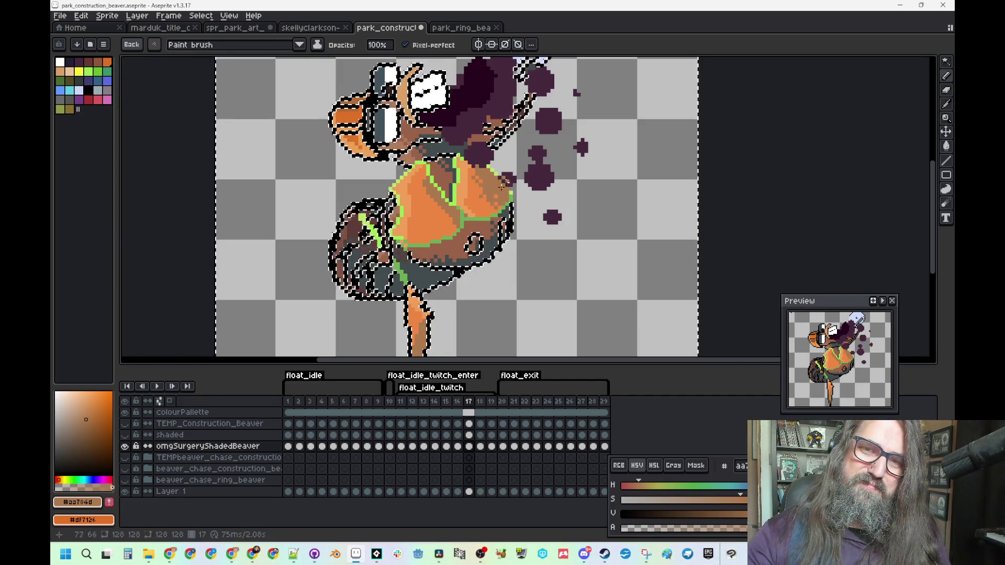
alt+click(488, 195)
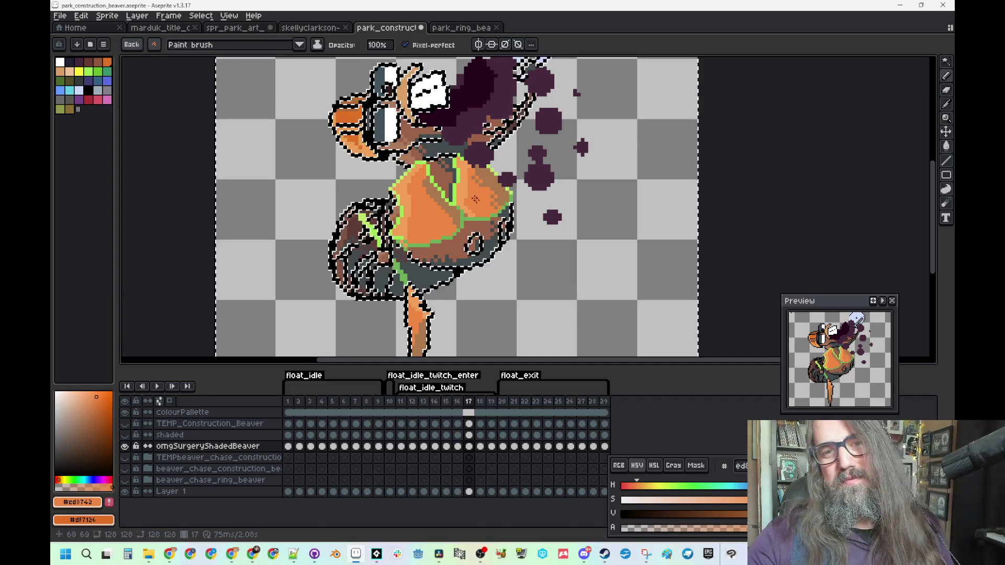
key(ctrl+z)
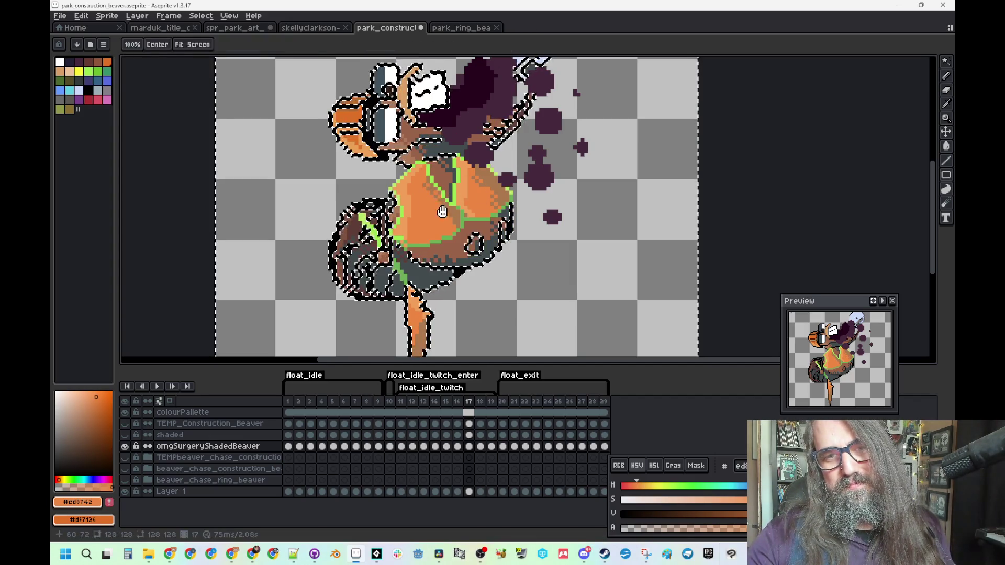
key(ctrl+z)
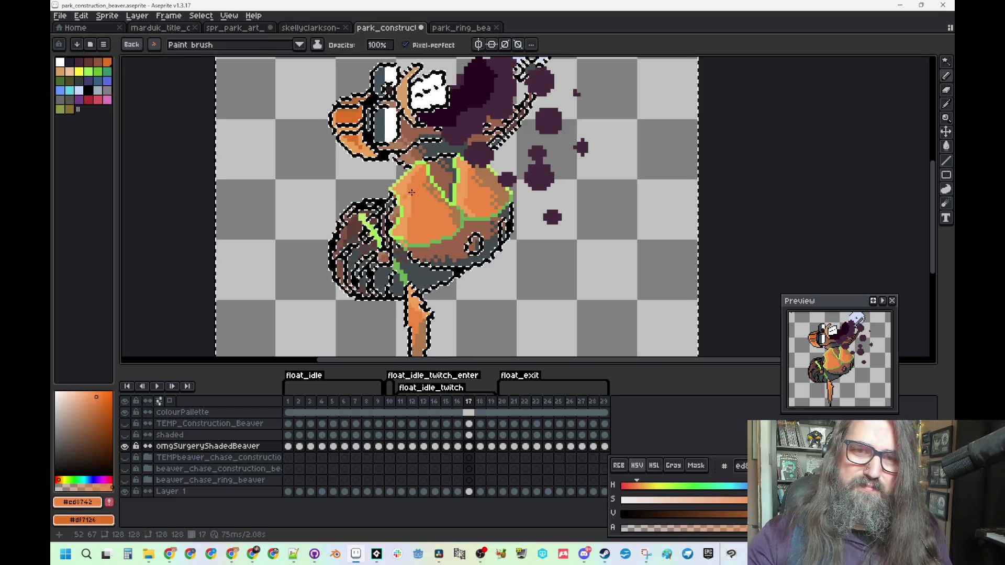
key(ctrl+z)
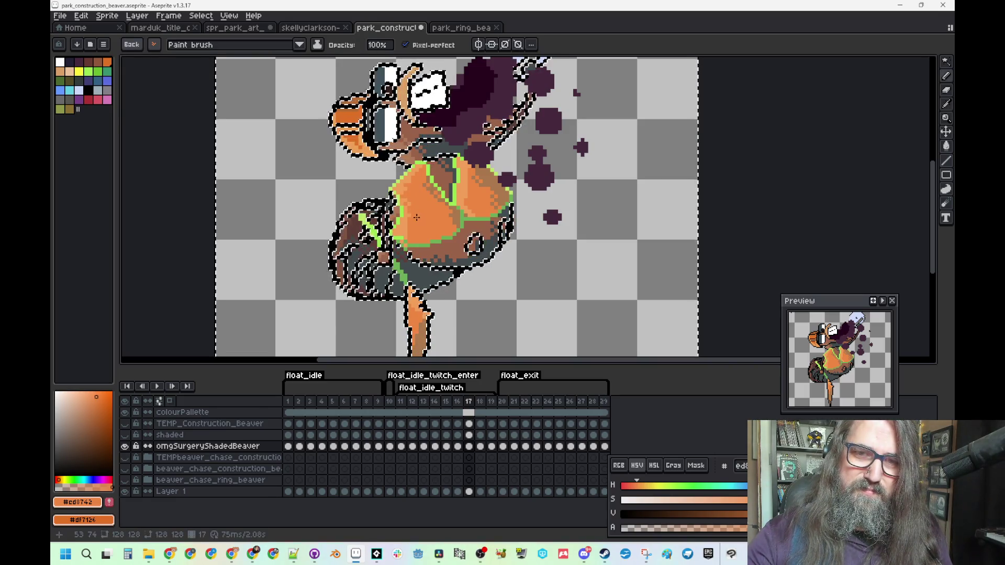
Dab dark brown #5f3d37 onto the lower body and play back the twitch frames
mouse_move(418, 199)
mouse_down()
mouse_move(427, 131)
mouse_move(446, 173)
mouse_move(456, 158)
mouse_up()
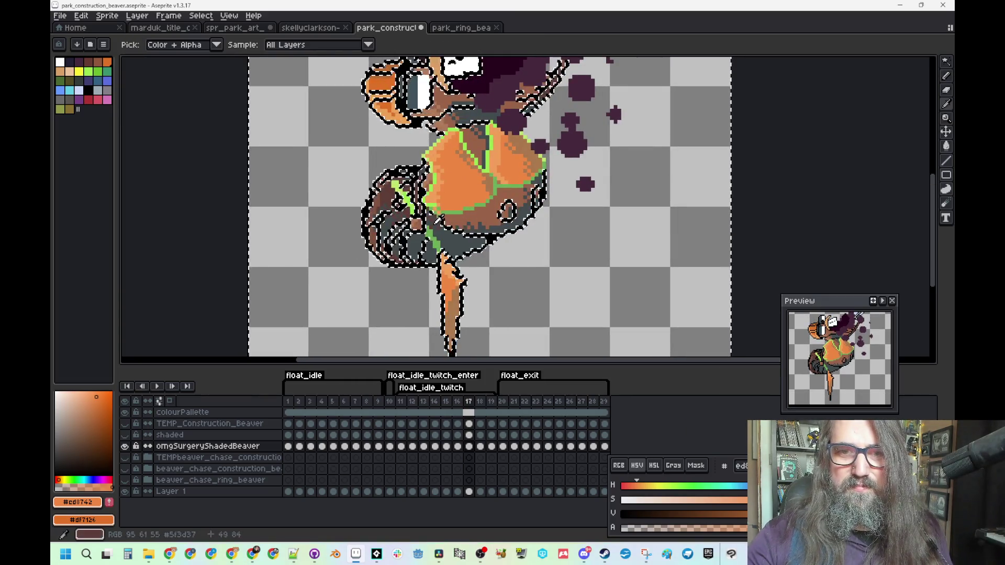
alt+click(436, 231)
alt+click(435, 229)
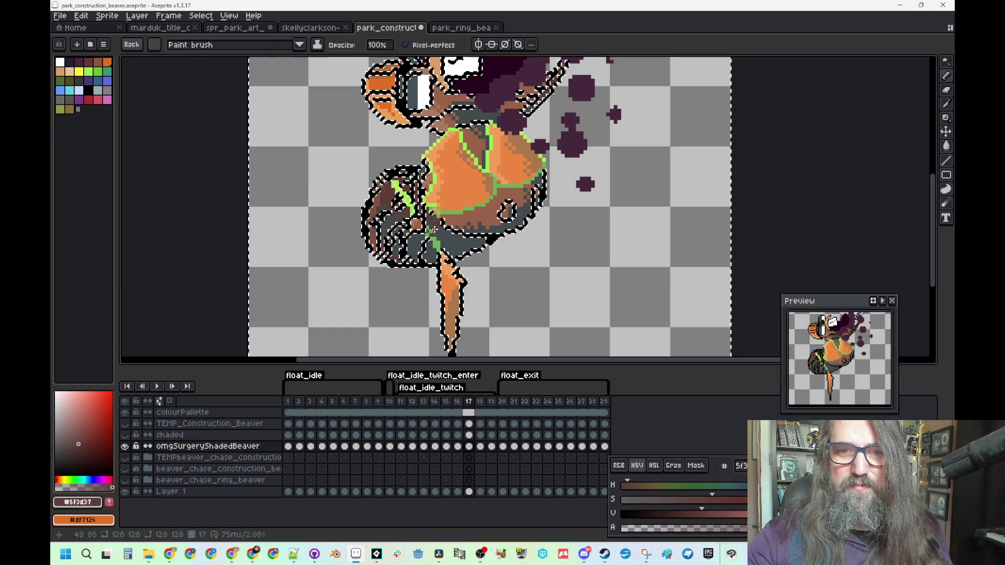
click(438, 224)
drag(409, 170, 415, 179)
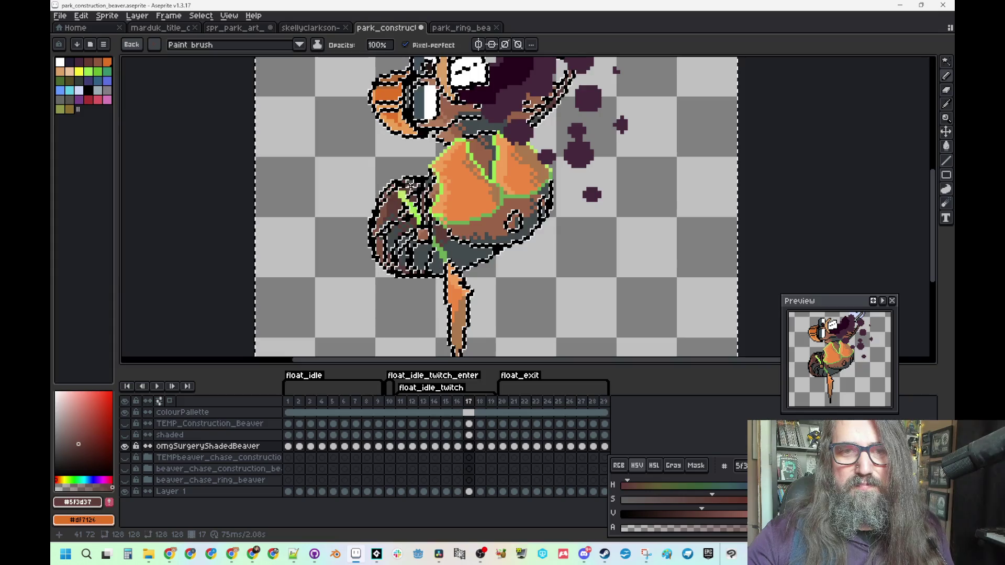
key(e)
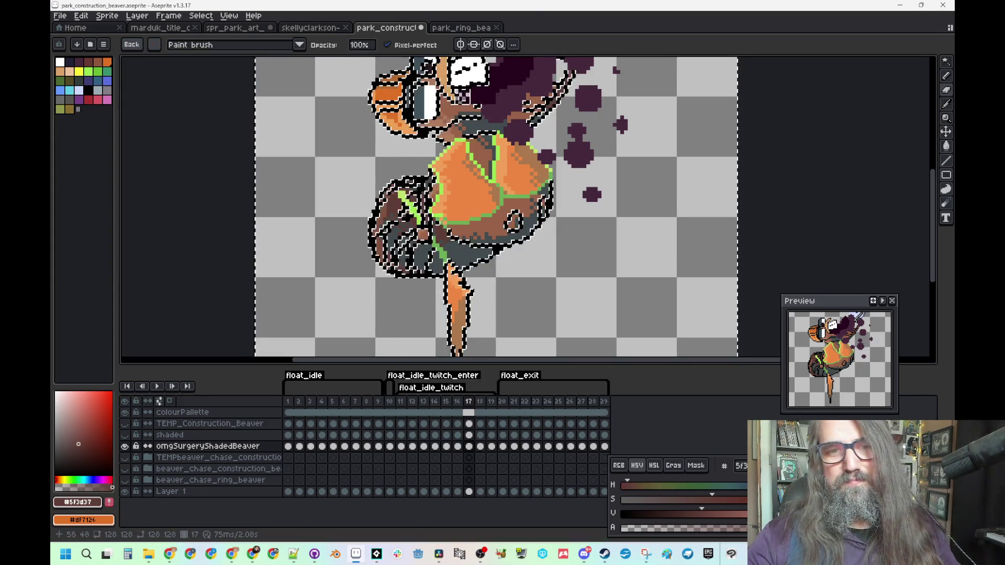
key(Return)
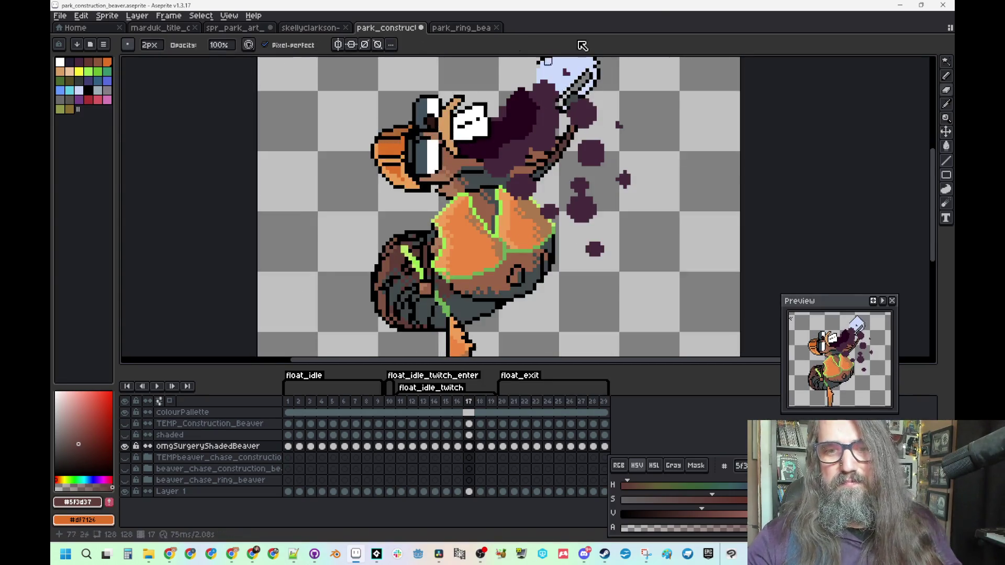
key(w)
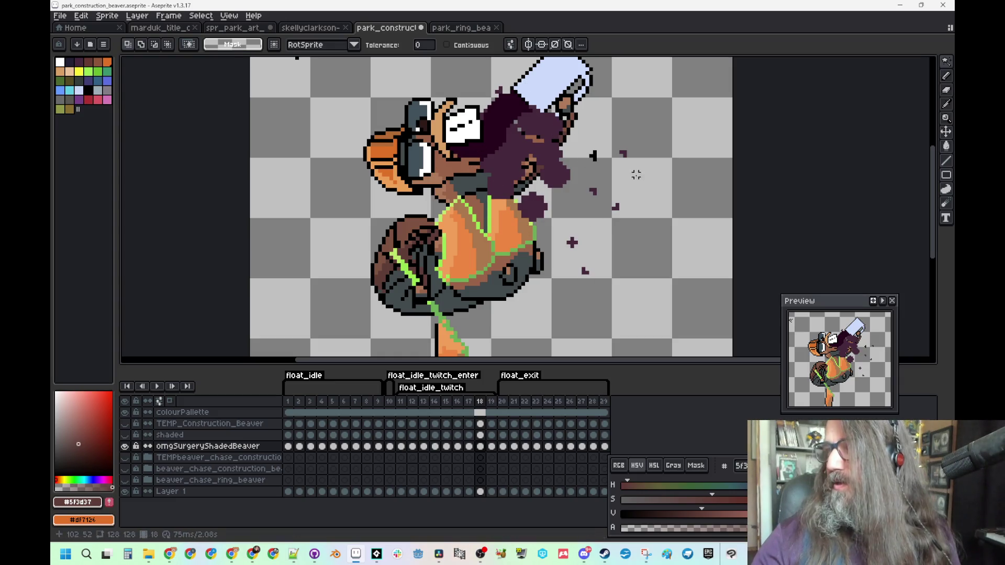
Select the beaver's silhouette by colour on frame 18
scroll(564, 113, right, 4)
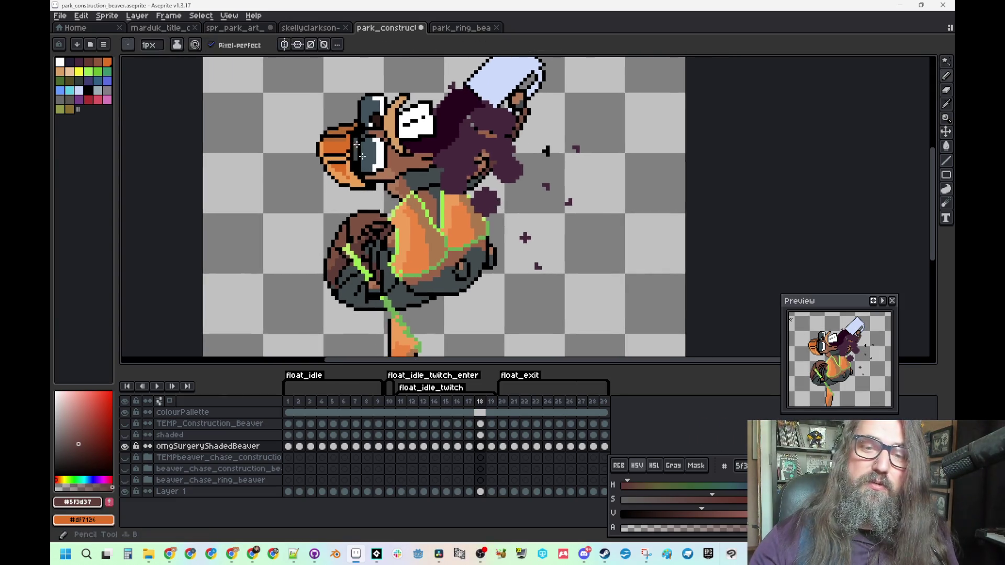
scroll(408, 249, down, 2)
click(352, 276)
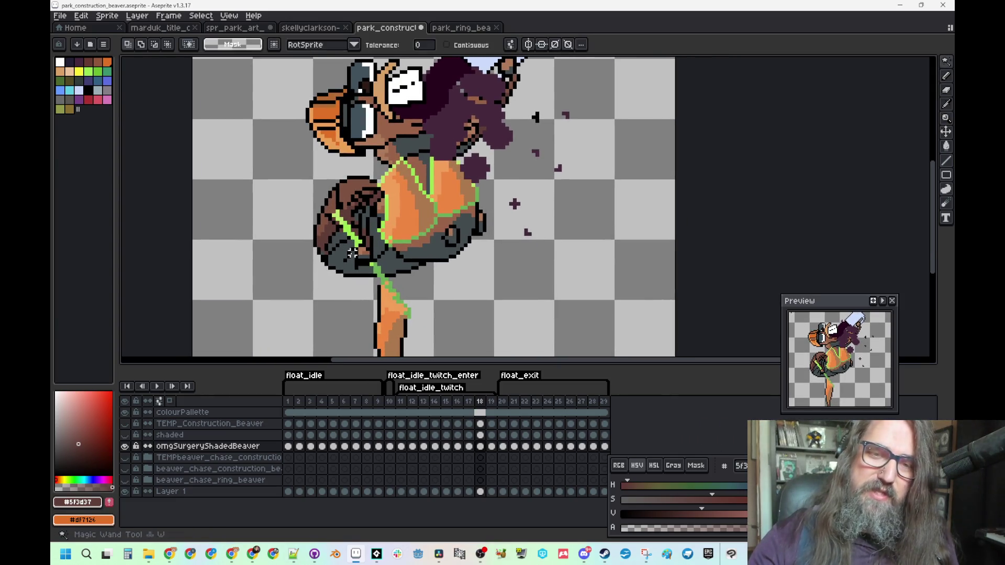
scroll(314, 194, down, 1)
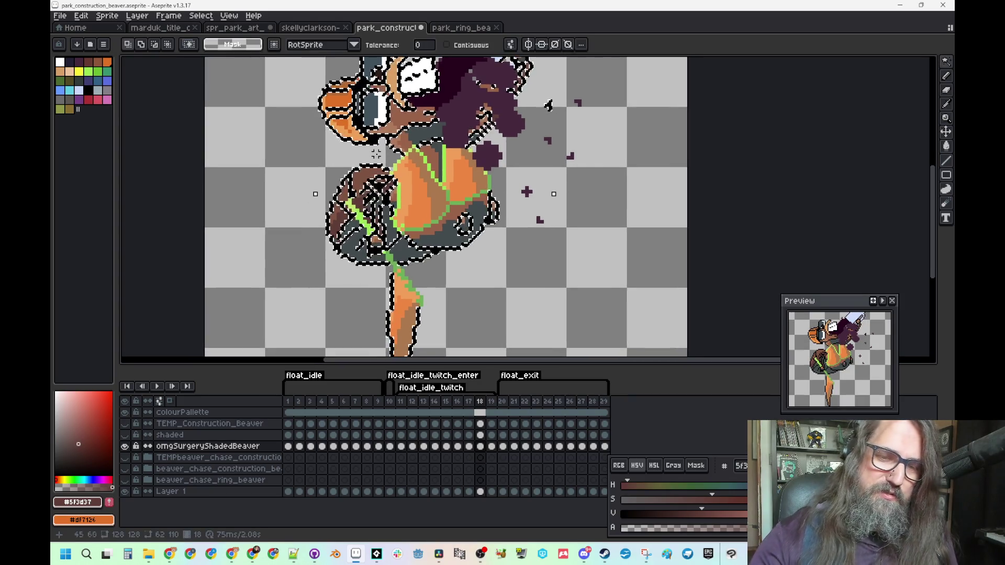
key(b)
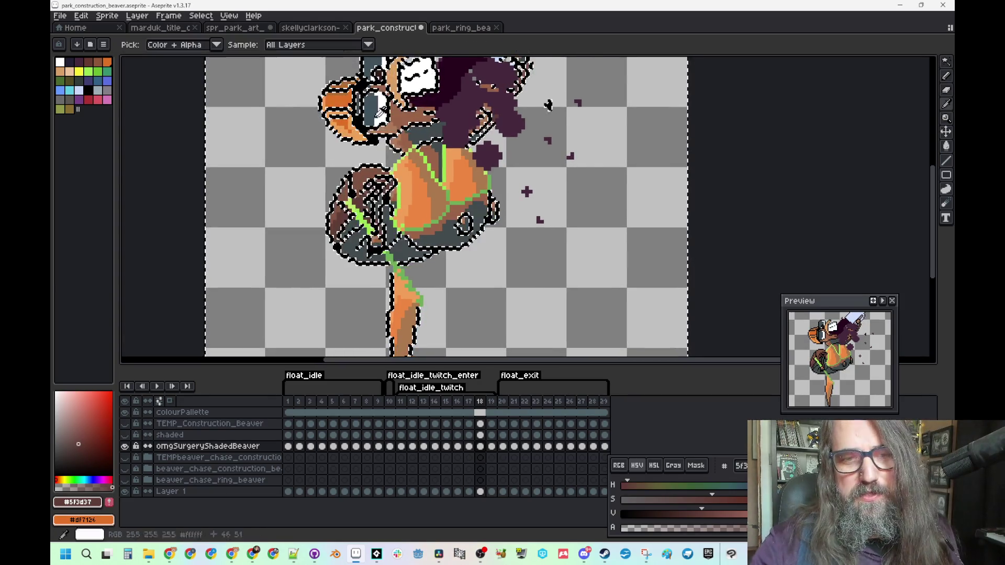
Choose the saved custom brush and pan to centre the belly and legs
scroll(361, 60, up, 3)
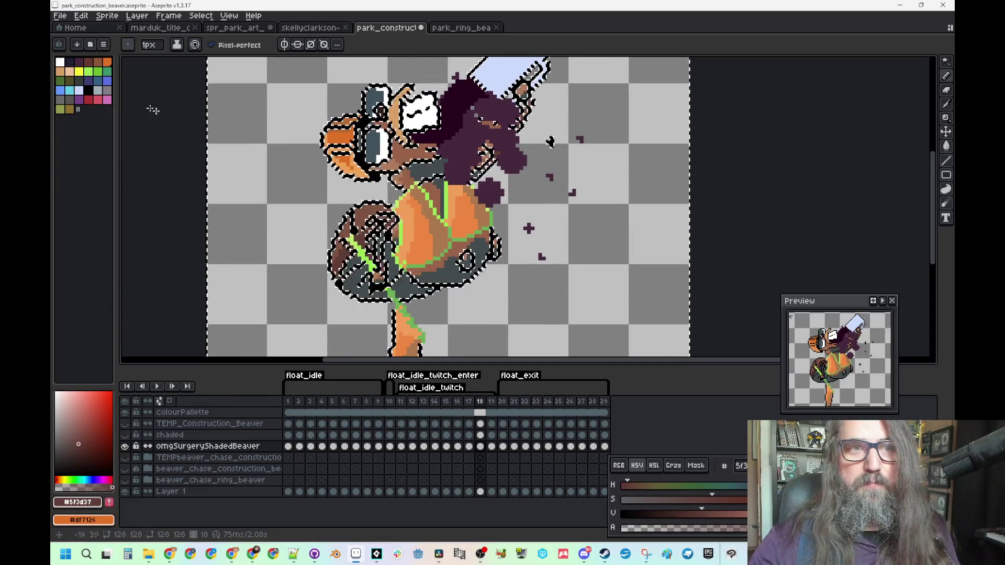
click(128, 44)
click(136, 359)
key(space)
drag(361, 186, 350, 191)
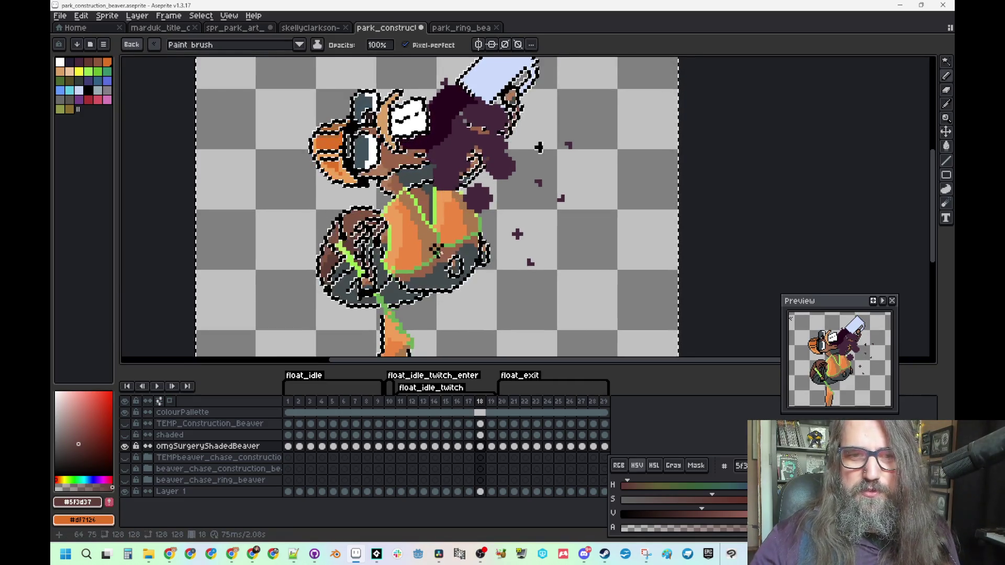
key(space)
mouse_move(394, 244)
mouse_down()
mouse_move(383, 203)
mouse_move(367, 199)
mouse_up()
Sample the belly oranges #ed8742 and lighter #f19f5a from the sprite
key(alt)
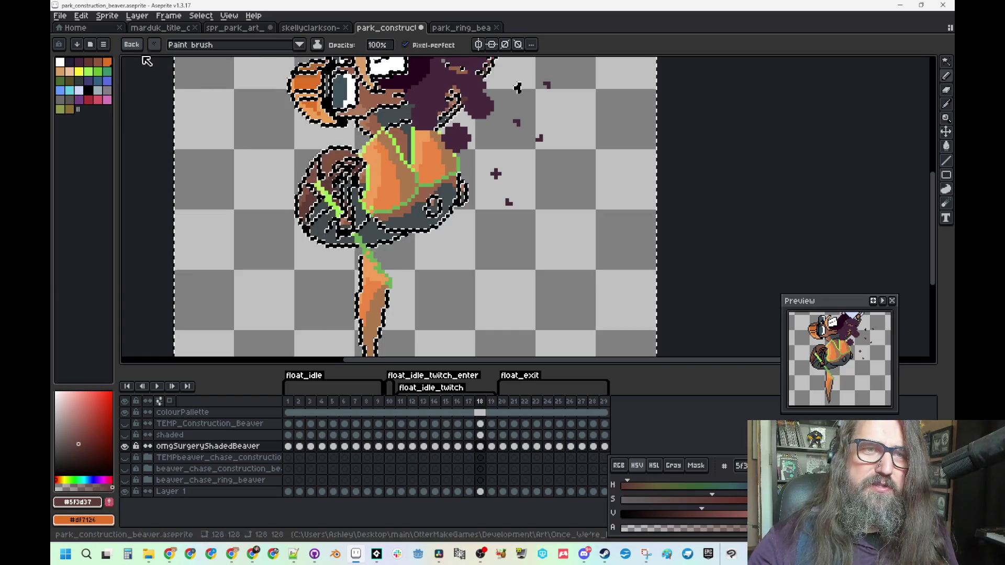
click(127, 44)
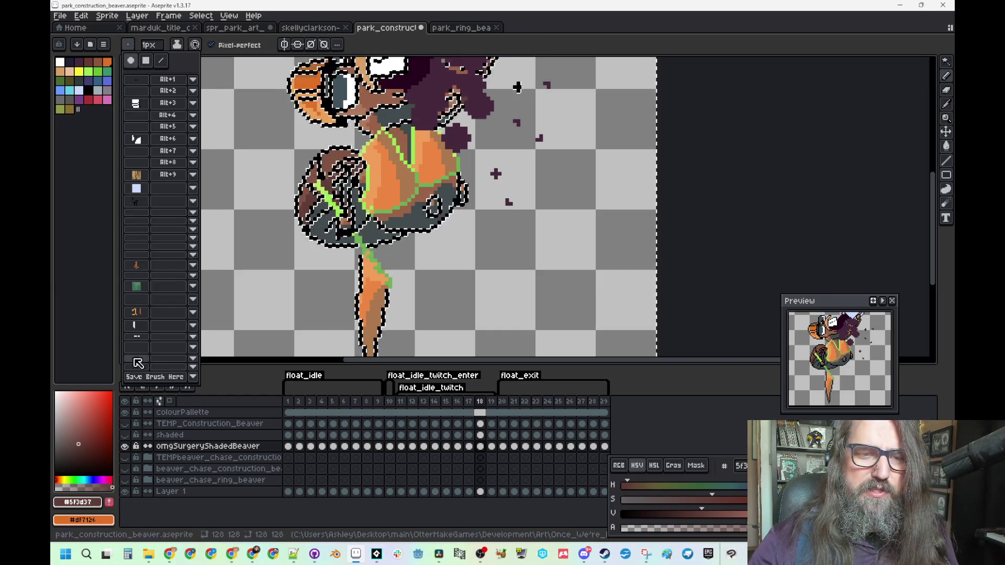
key(alt)
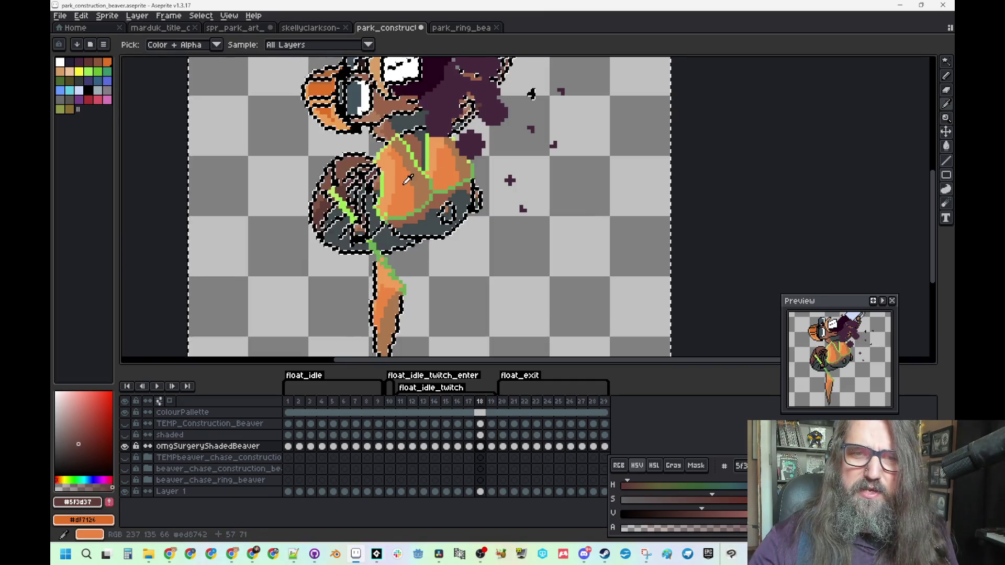
alt+click(404, 182)
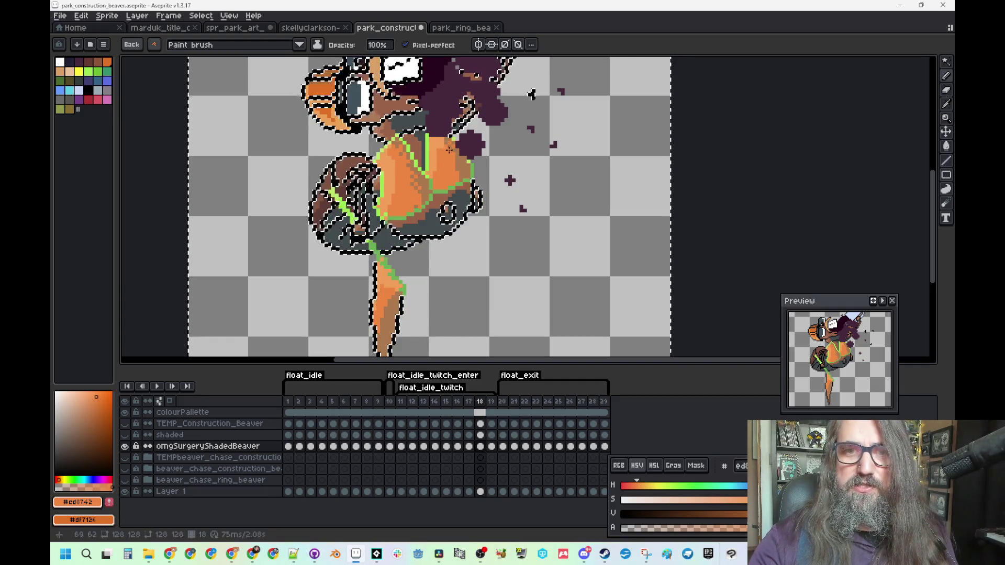
key(space)
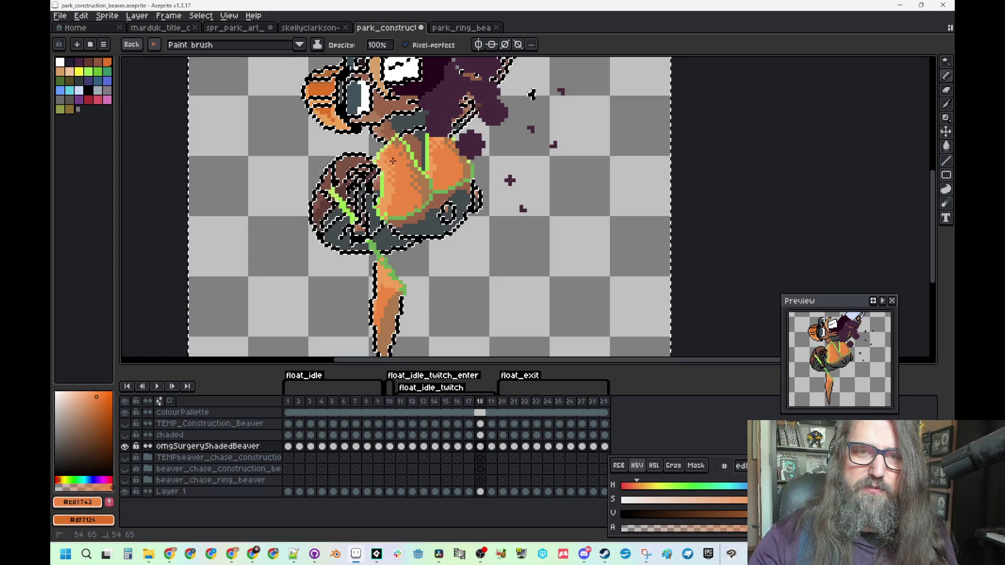
drag(411, 199, 408, 170)
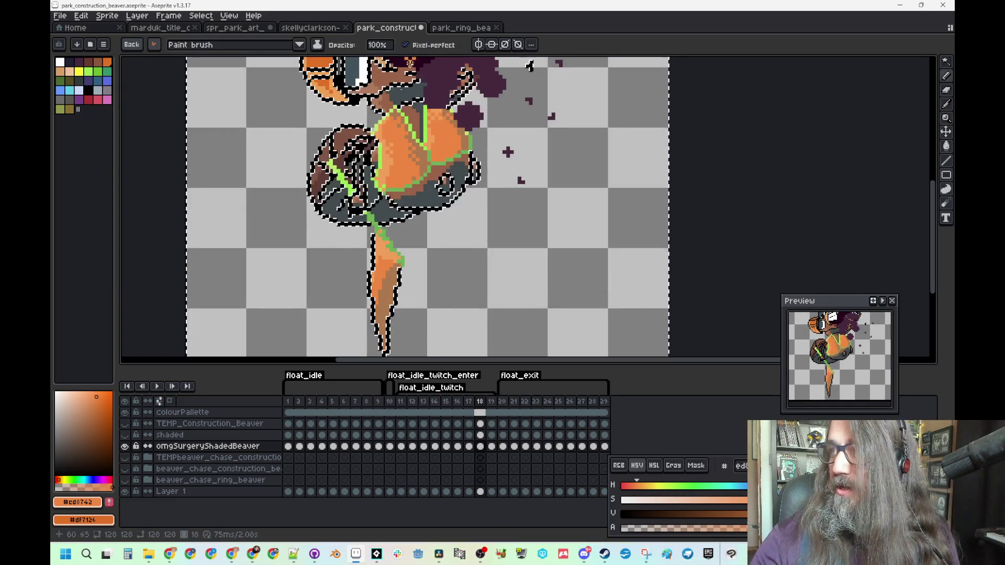
drag(398, 175, 388, 178)
alt+click(387, 178)
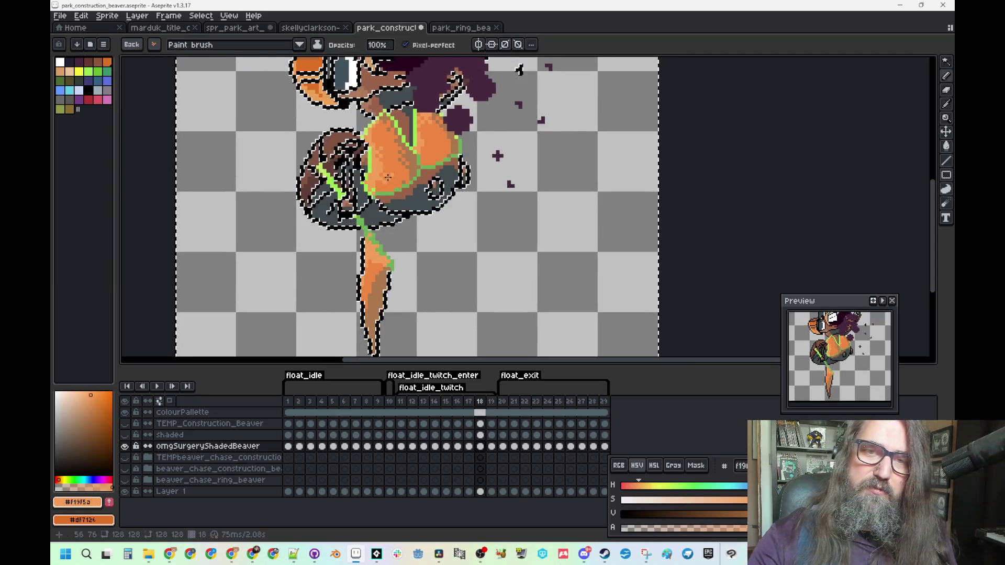
alt+click(393, 157)
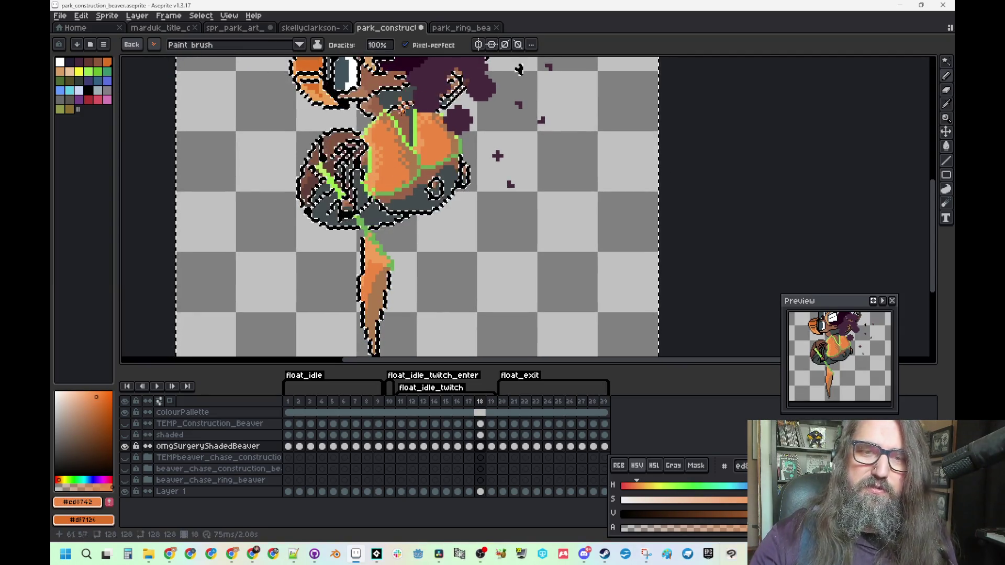
Sample the dark brown outline #5f3d37, then mid brown #996249 from the fur
key(alt)
alt+click(332, 163)
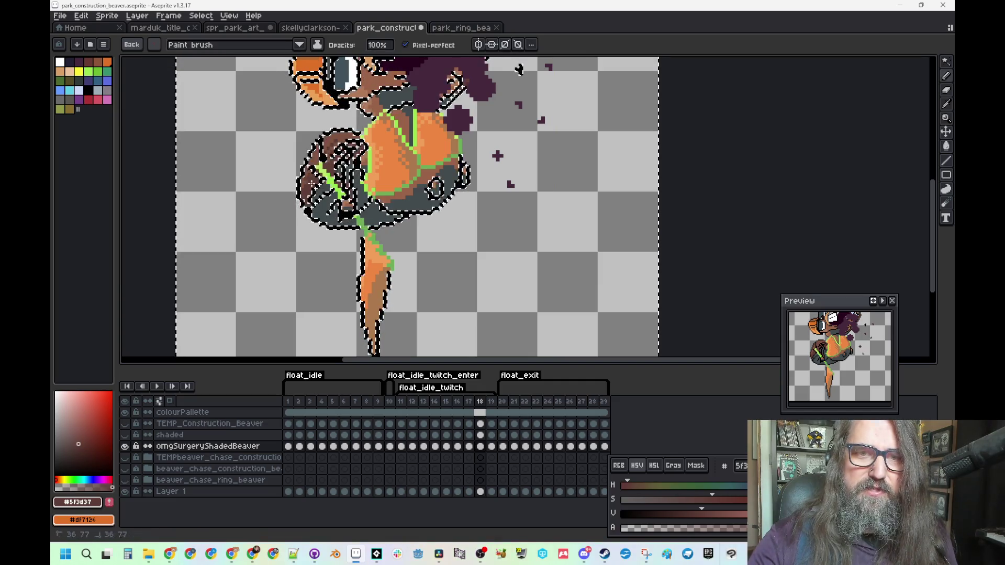
key(alt)
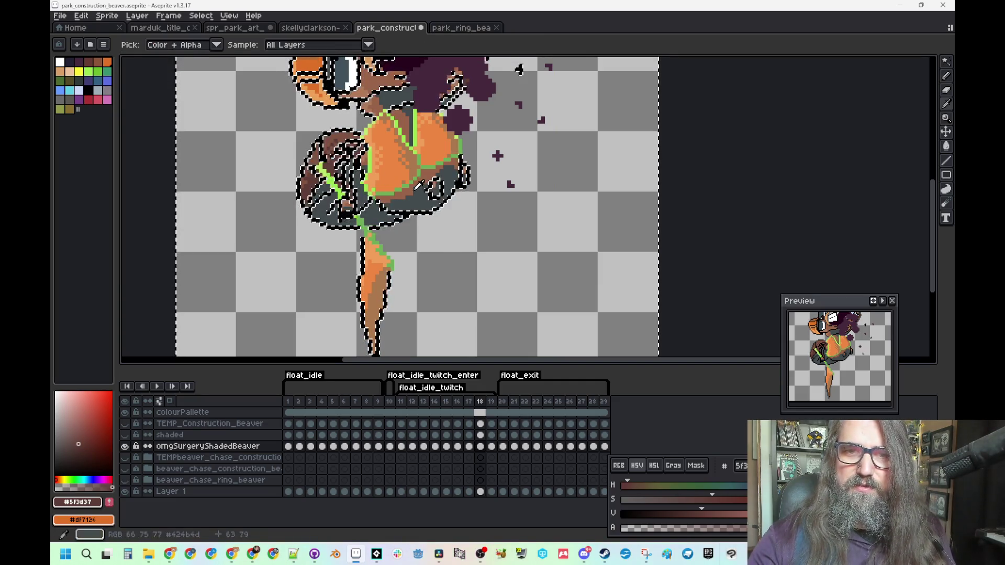
alt+click(422, 183)
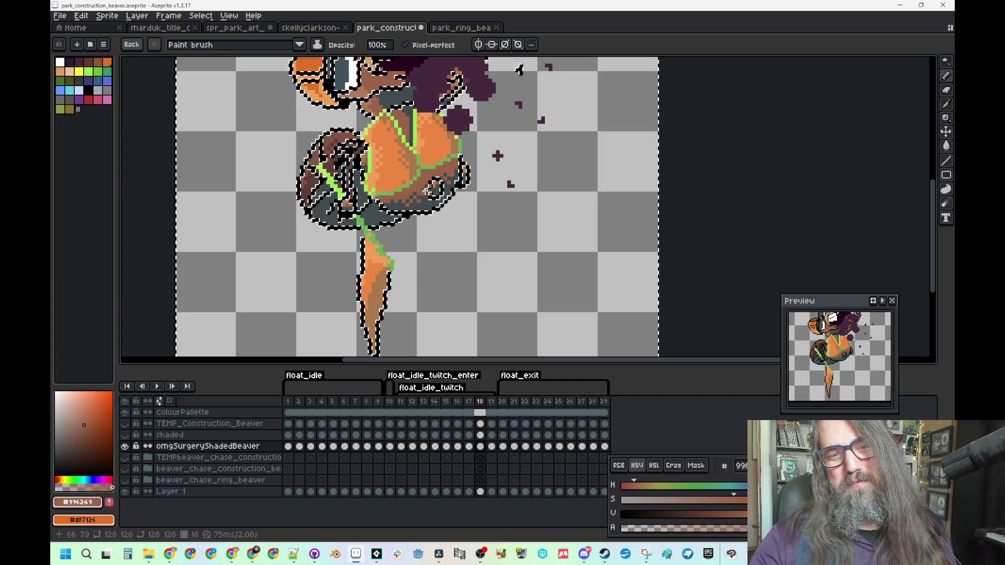
Sample dark brown #5f3d37 and paint it along the beaver's lower-left outline
scroll(428, 190, down, 3)
key(alt)
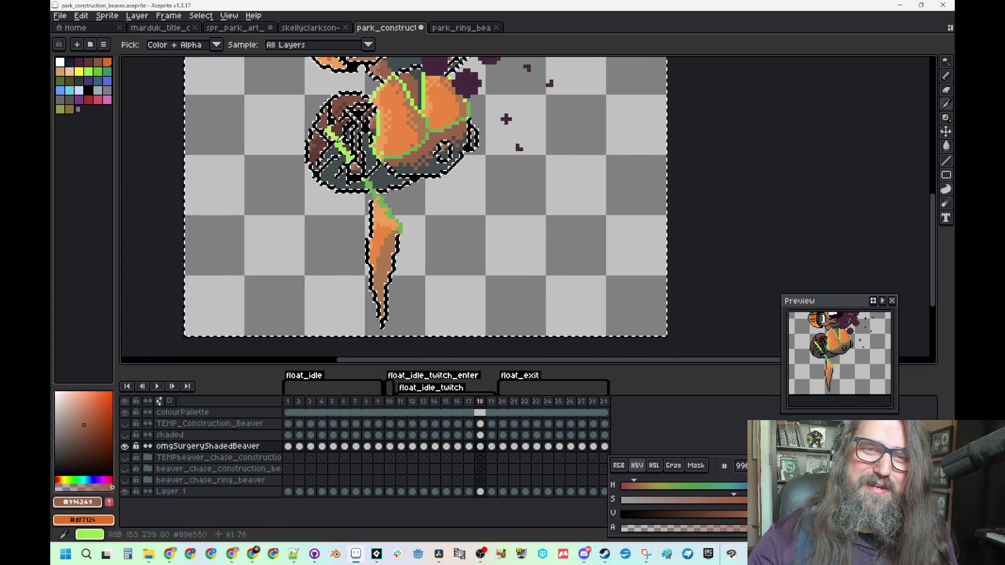
alt+click(340, 182)
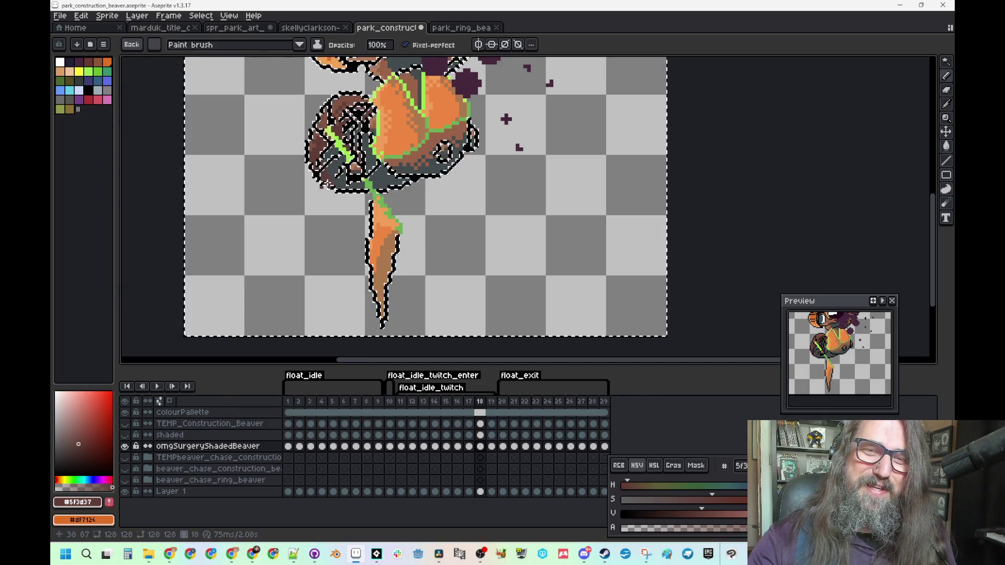
drag(317, 187, 323, 190)
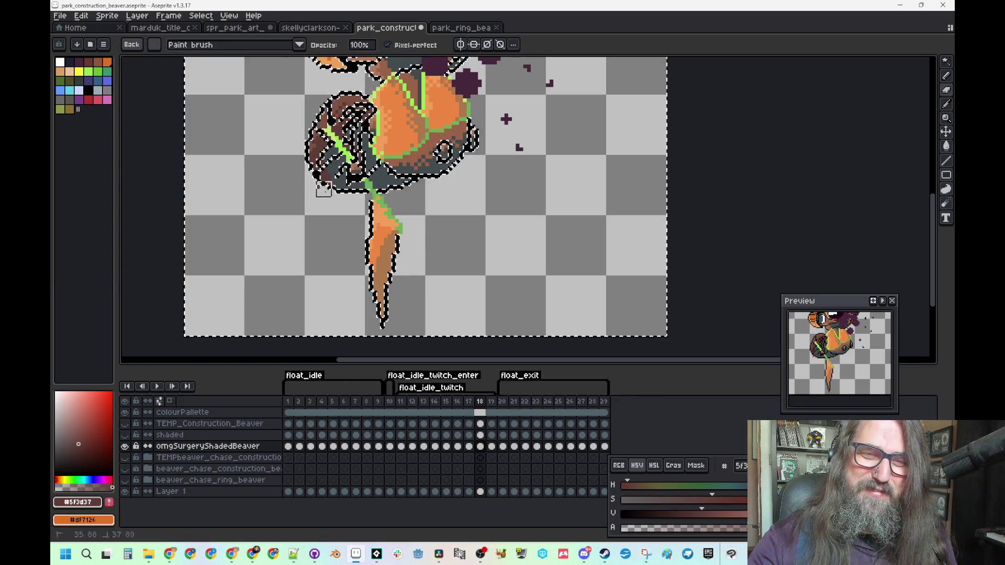
key(e)
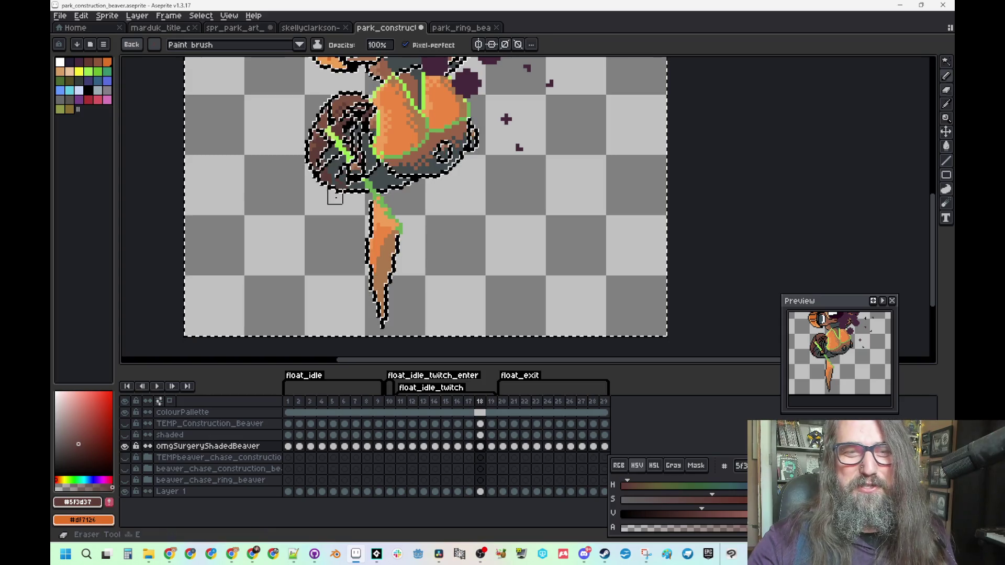
Repaint the shading on the orange leg with the sampled brown #aa784d
scroll(346, 201, down, 1)
key(alt)
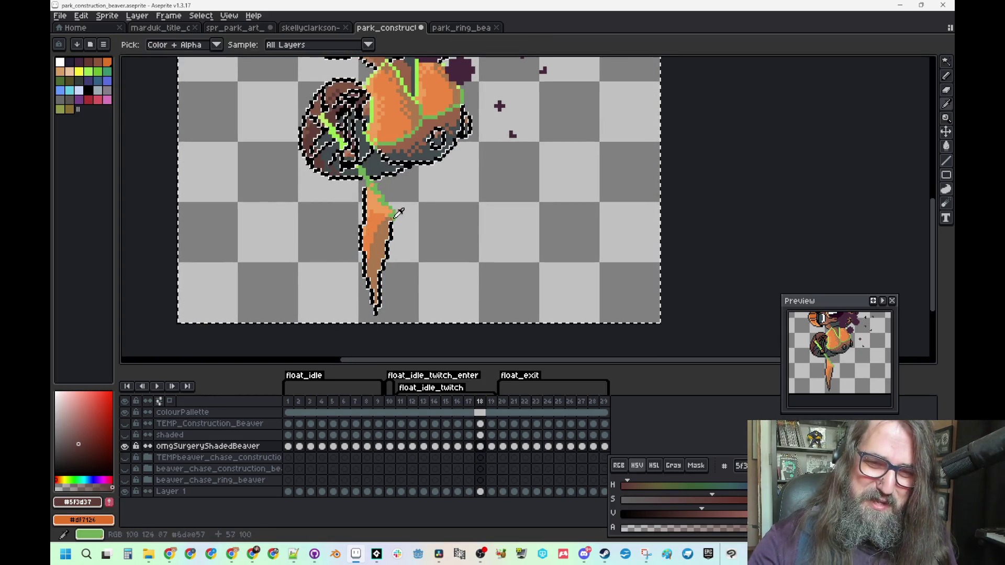
alt+click(398, 212)
drag(390, 223, 374, 272)
alt+click(384, 234)
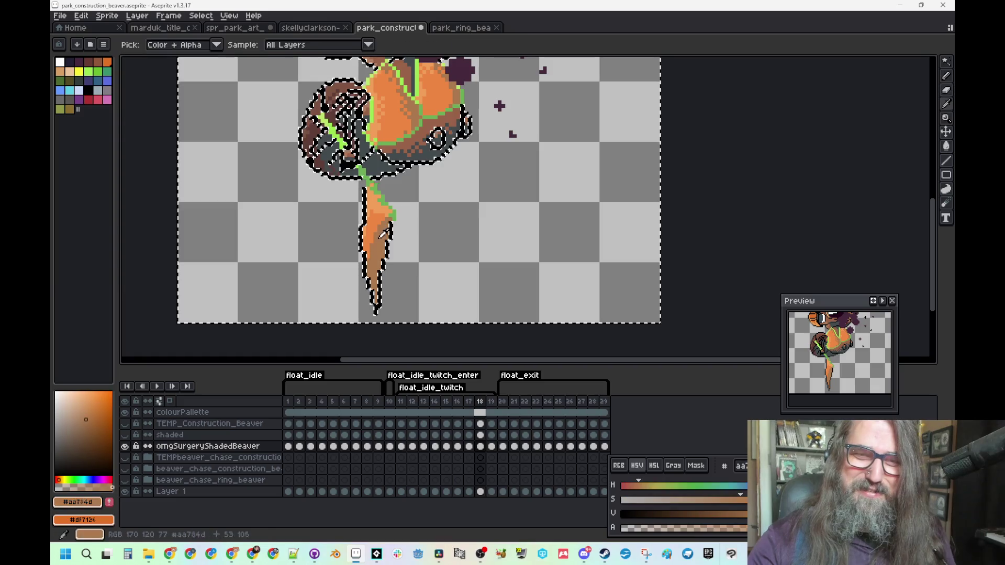
drag(384, 234, 384, 264)
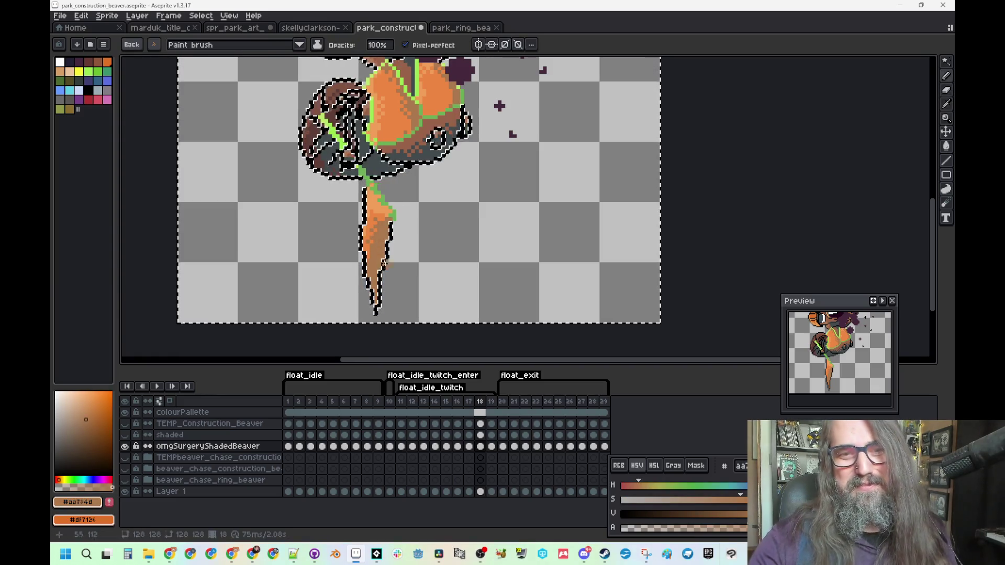
Darken a few leg pixels, sample oranges #f19f5a and #ed8742, then save park_construction_beaver.aseprite
click(376, 207)
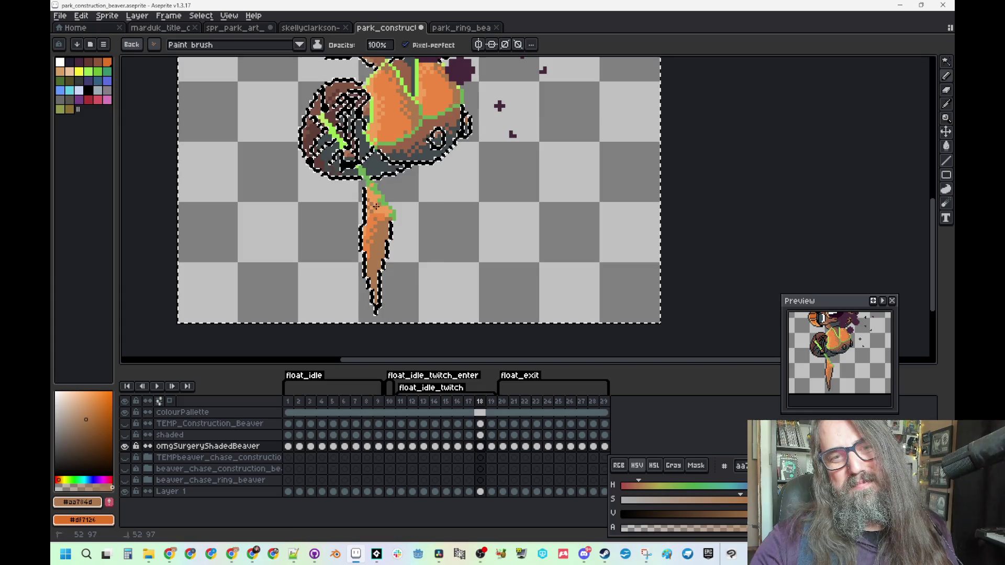
alt+click(377, 212)
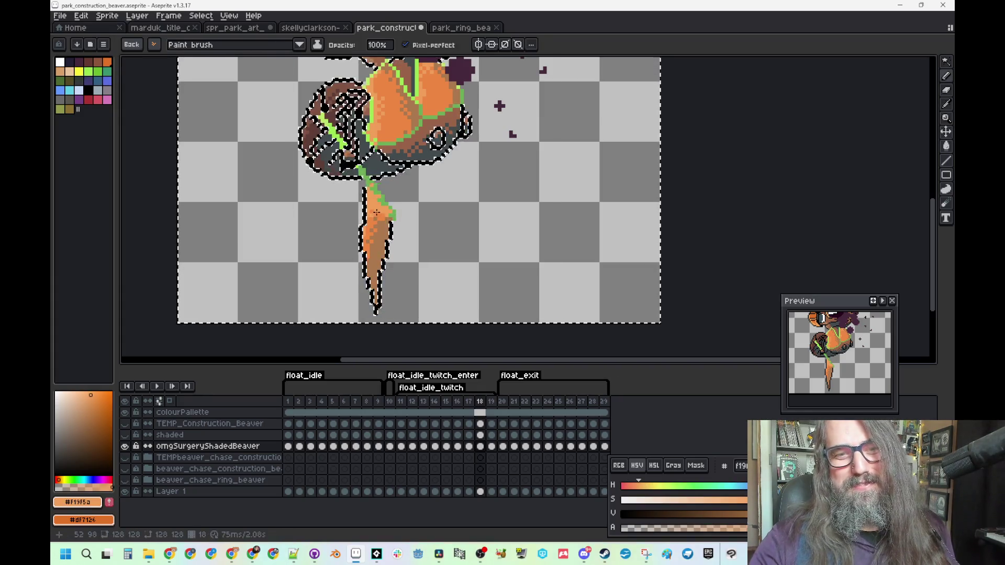
alt+click(380, 218)
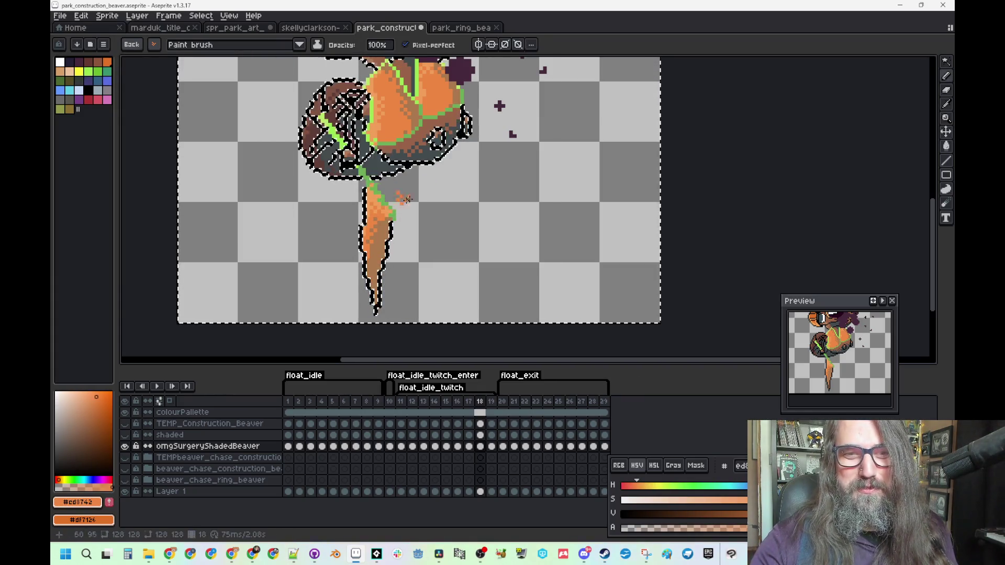
key(ctrl+s)
drag(466, 175, 458, 139)
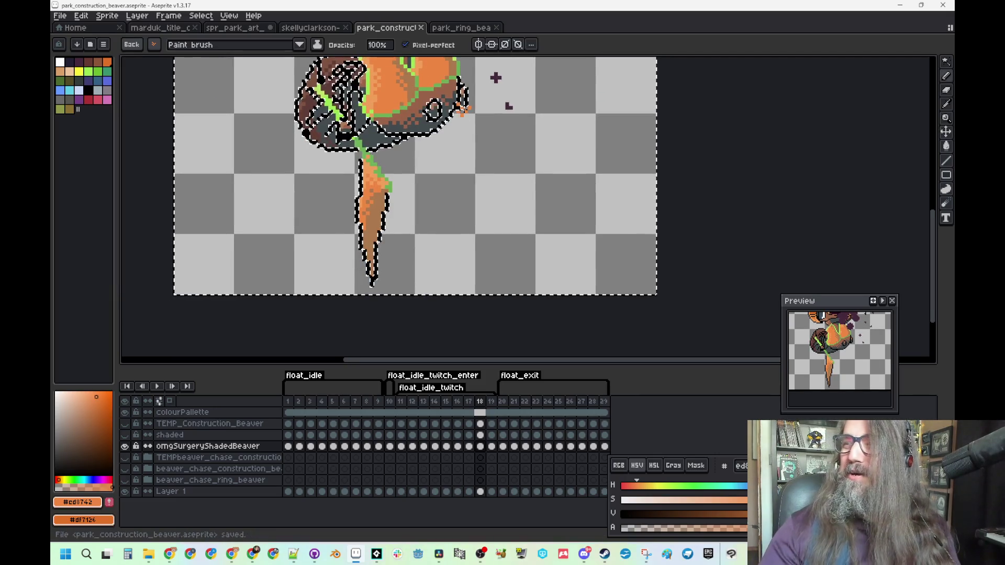
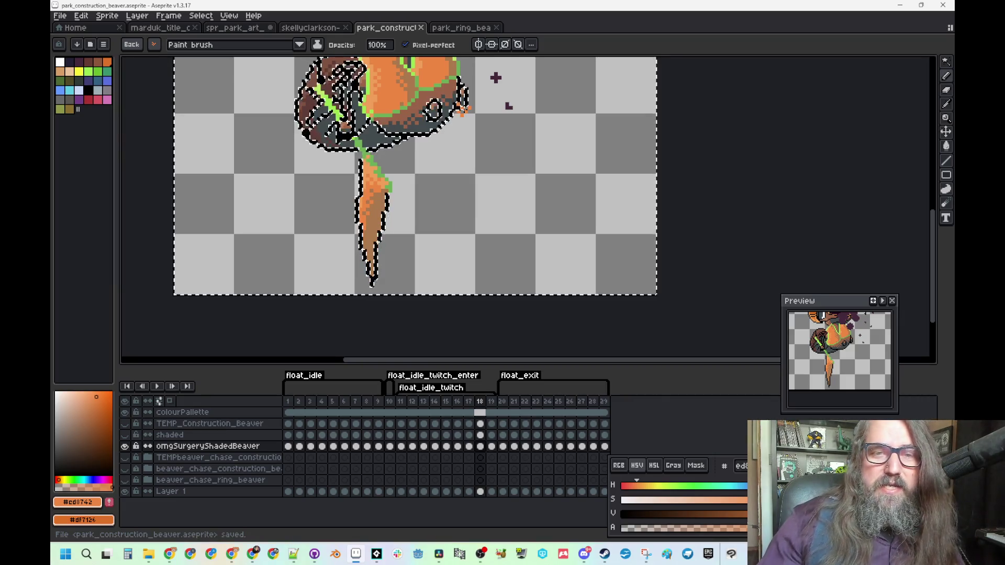
Undo the stray change to the blade outline, keeping frame 18 as saved
drag(462, 108, 480, 237)
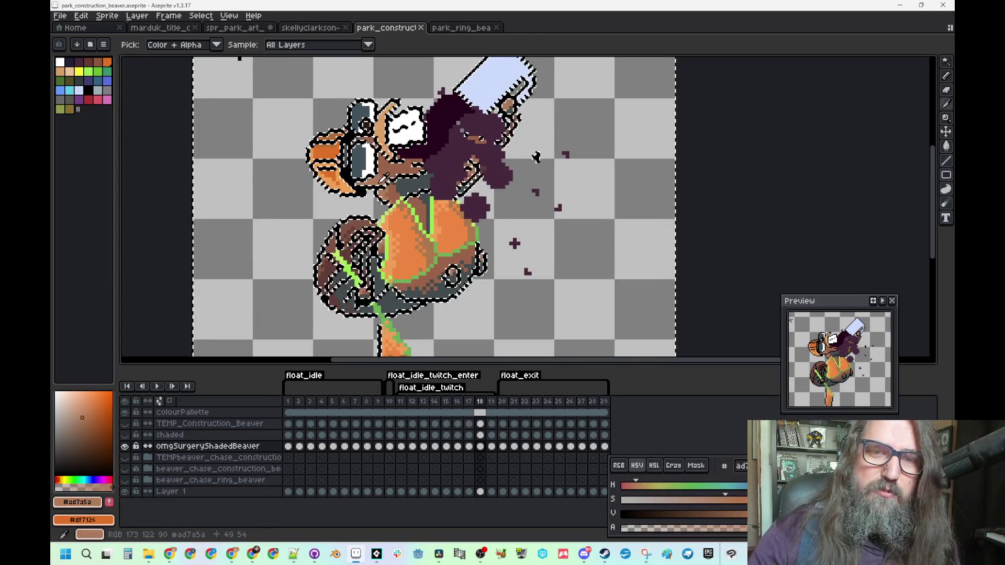
key(ctrl+z)
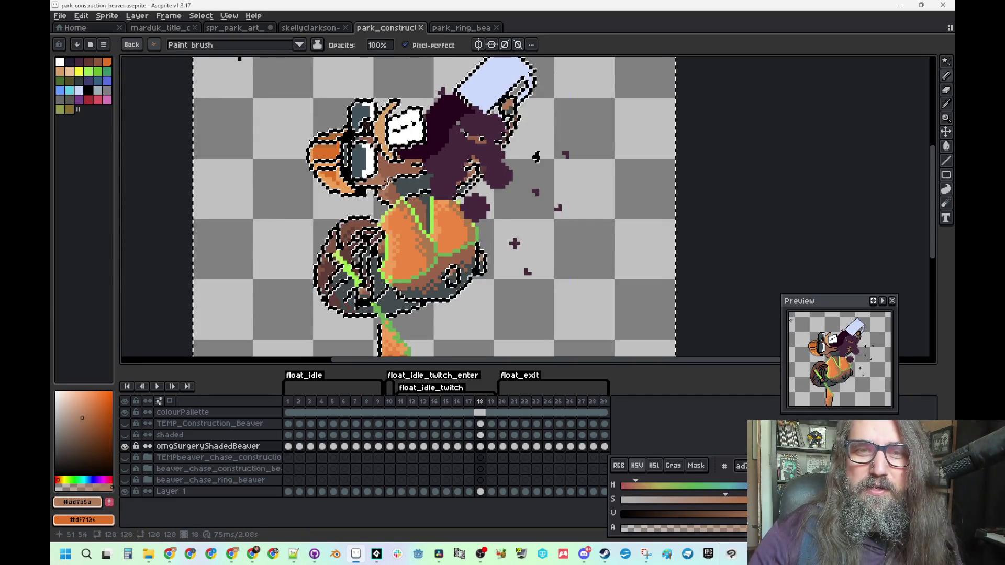
key(ctrl+z)
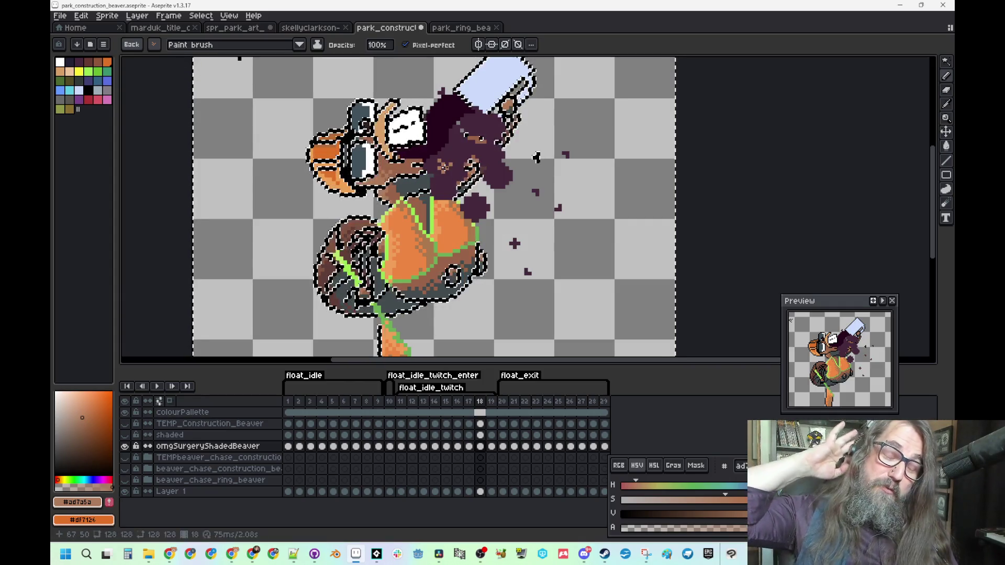
Sample mid-brown #996249 from the fur, recentre the view and advance to frame 19
key(alt)
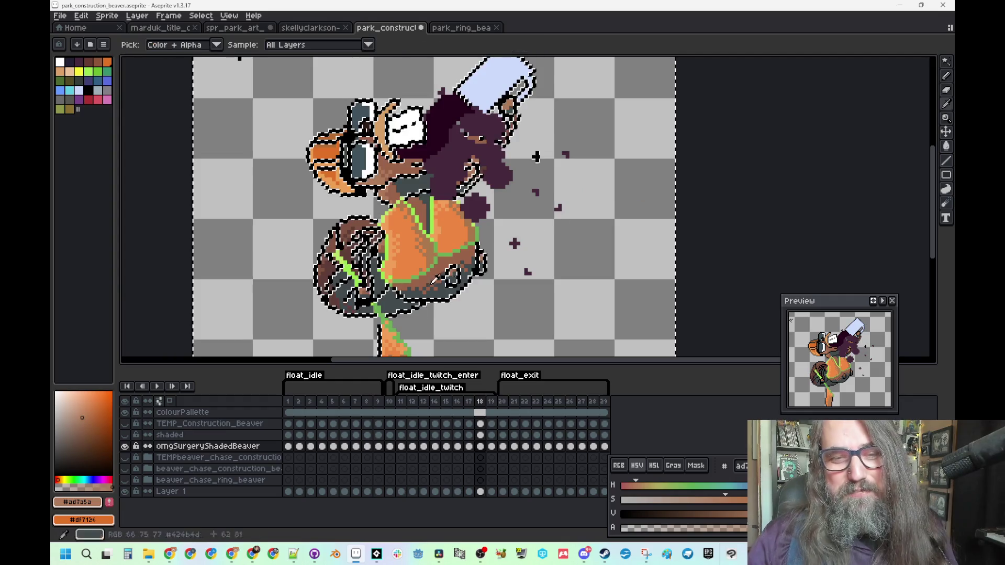
alt+click(428, 276)
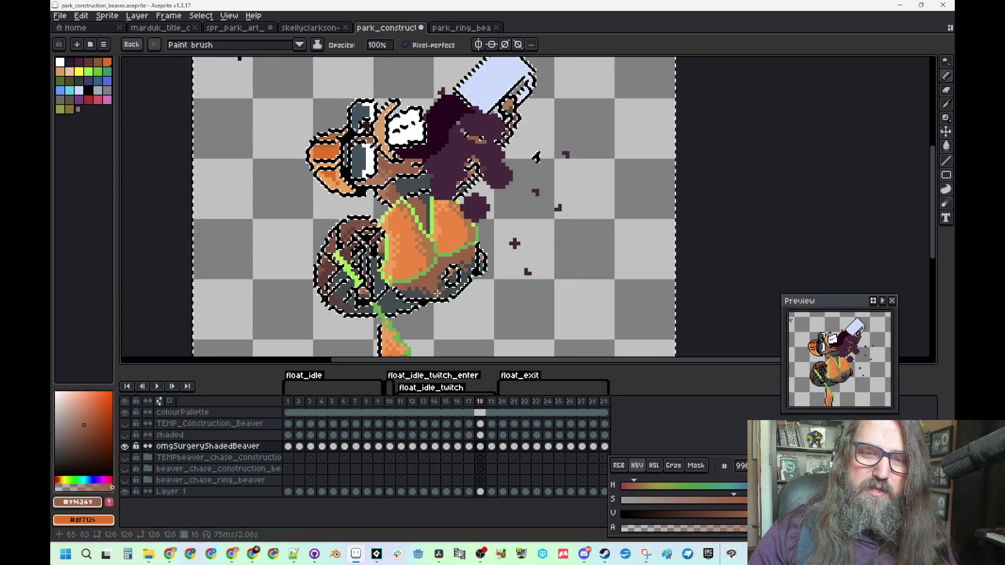
key(space)
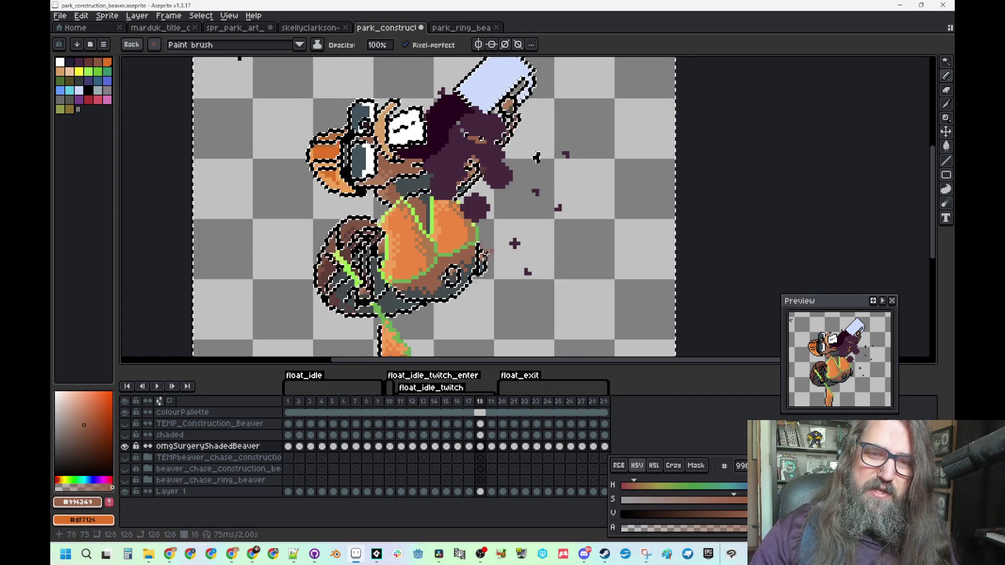
key(space)
mouse_move(449, 262)
mouse_down()
mouse_move(456, 237)
mouse_move(437, 277)
mouse_up()
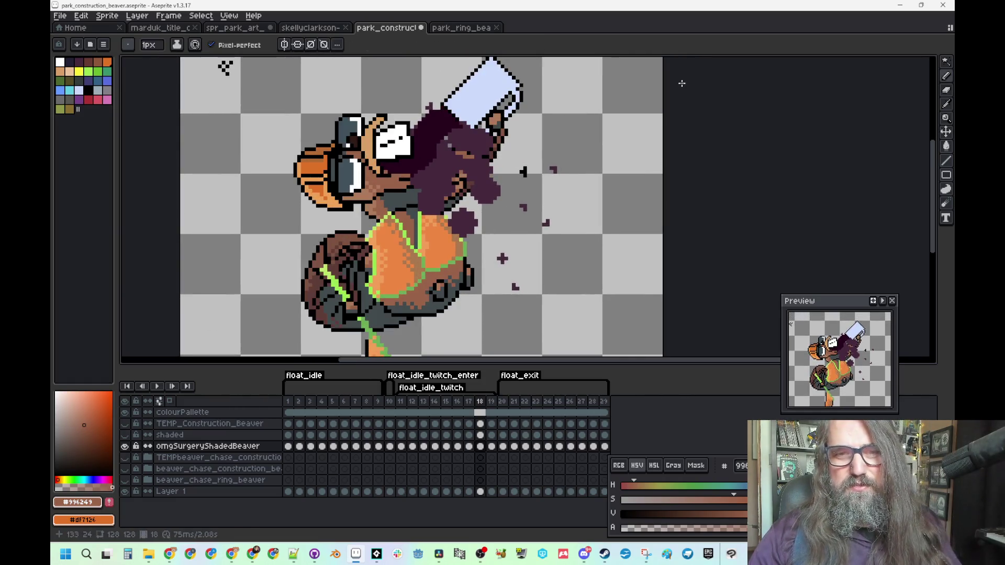
key(period)
key(w)
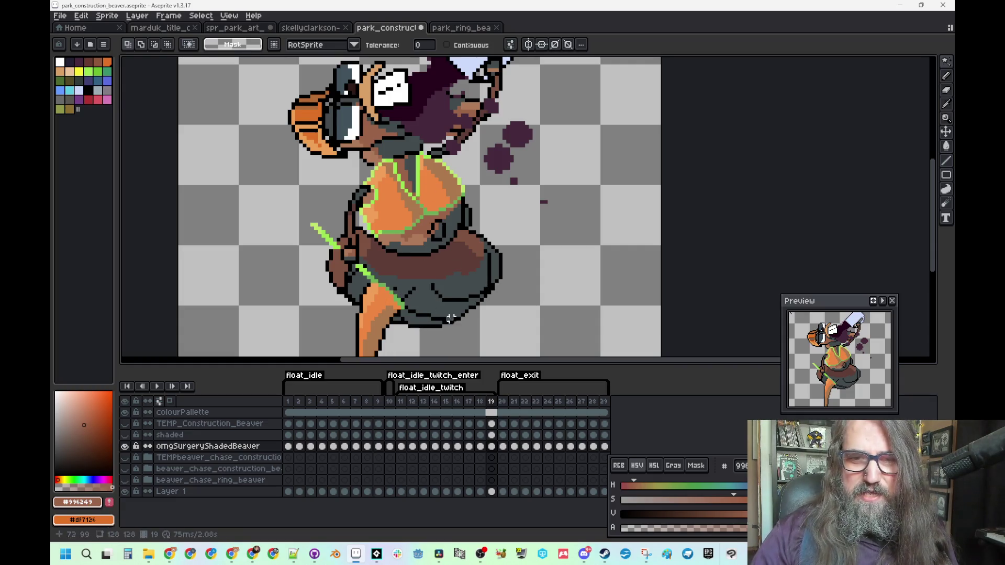
Magic-wand the transparent background, invert the selection onto the beaver, and switch to the Pencil
click(439, 330)
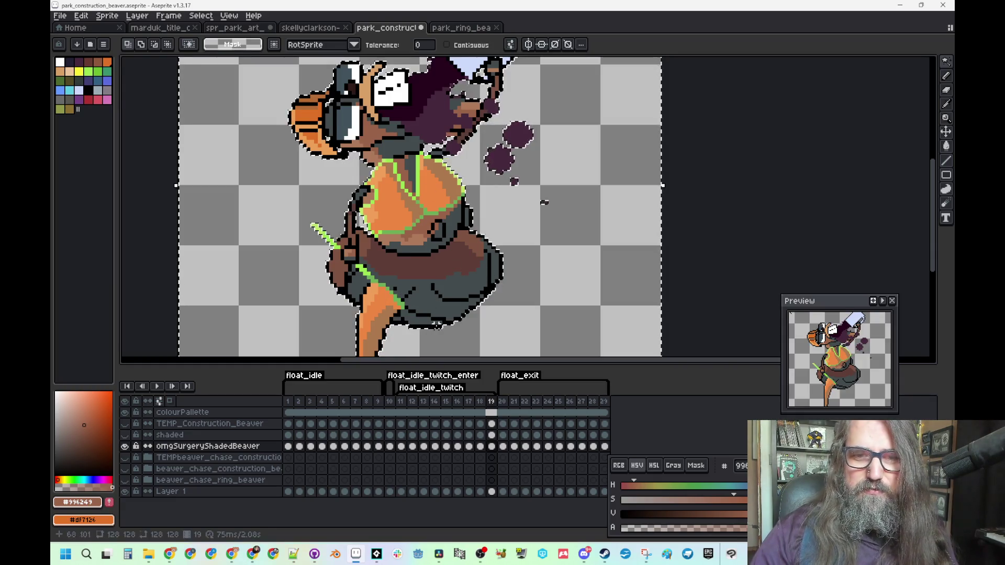
key(ctrl+shift+i)
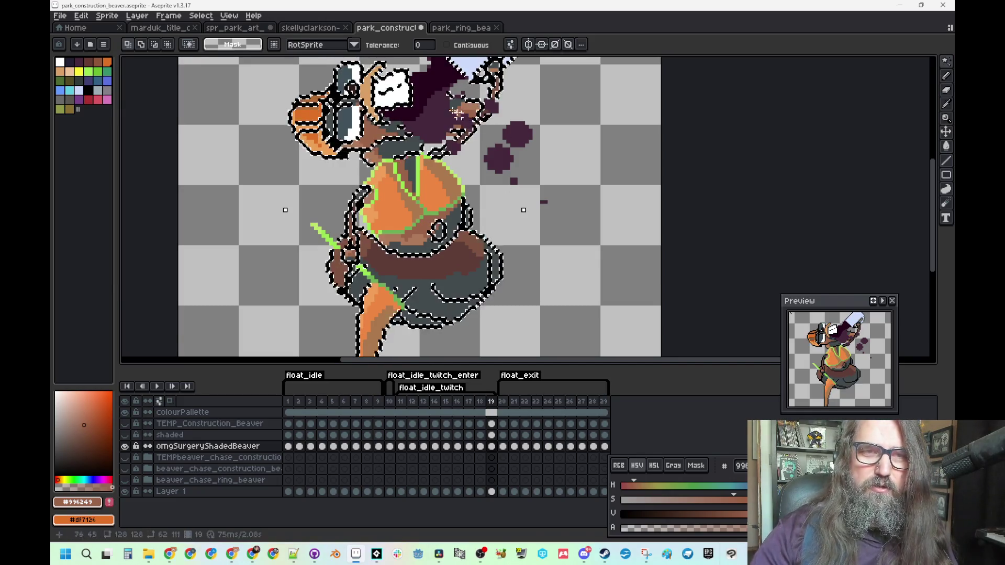
key(b)
click(128, 45)
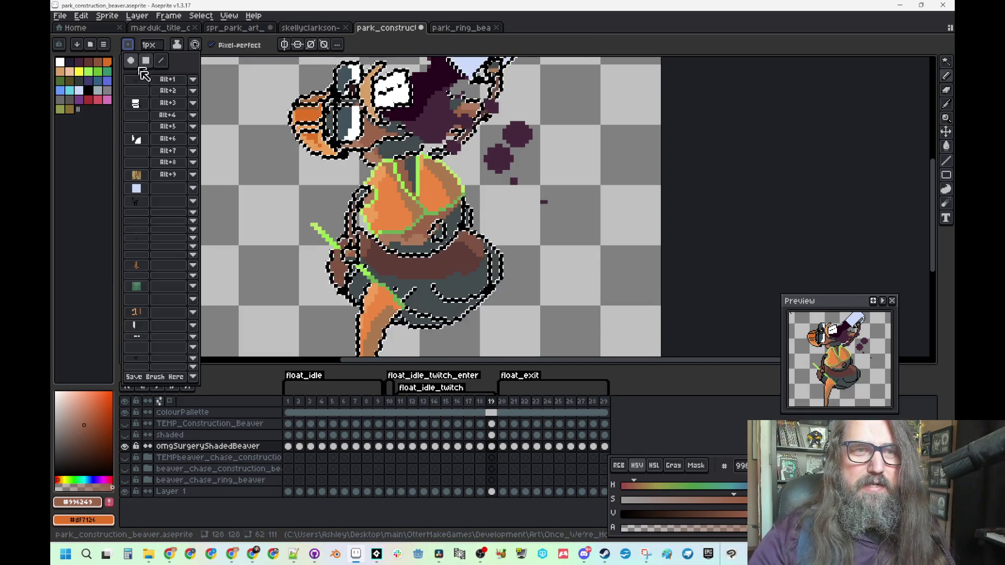
click(147, 363)
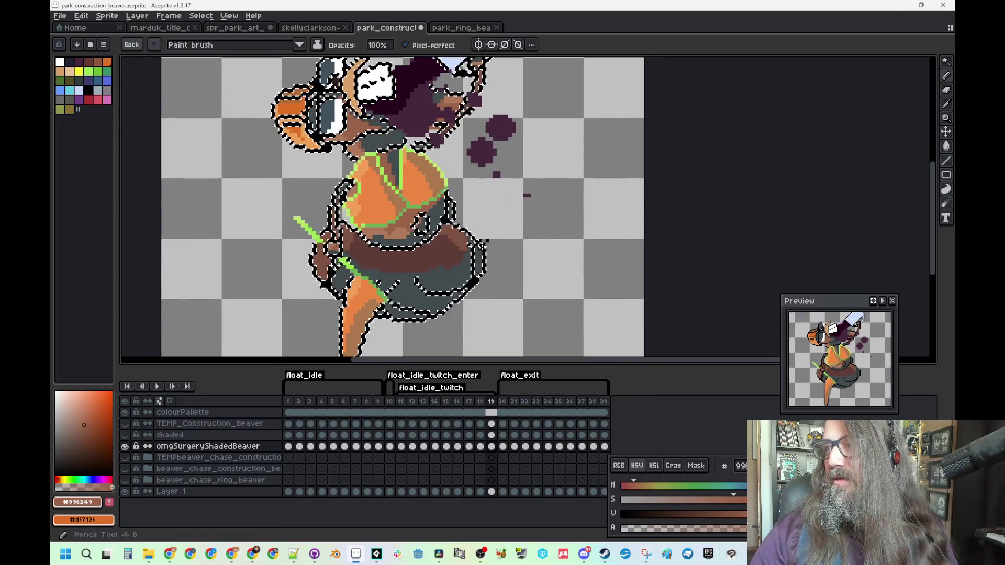
drag(526, 191, 549, 172)
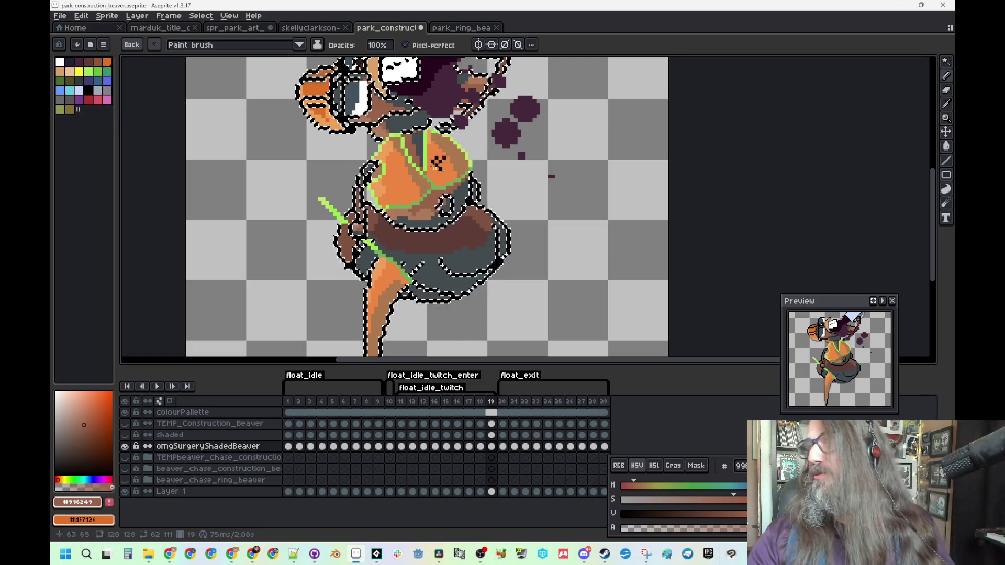
drag(448, 198, 447, 203)
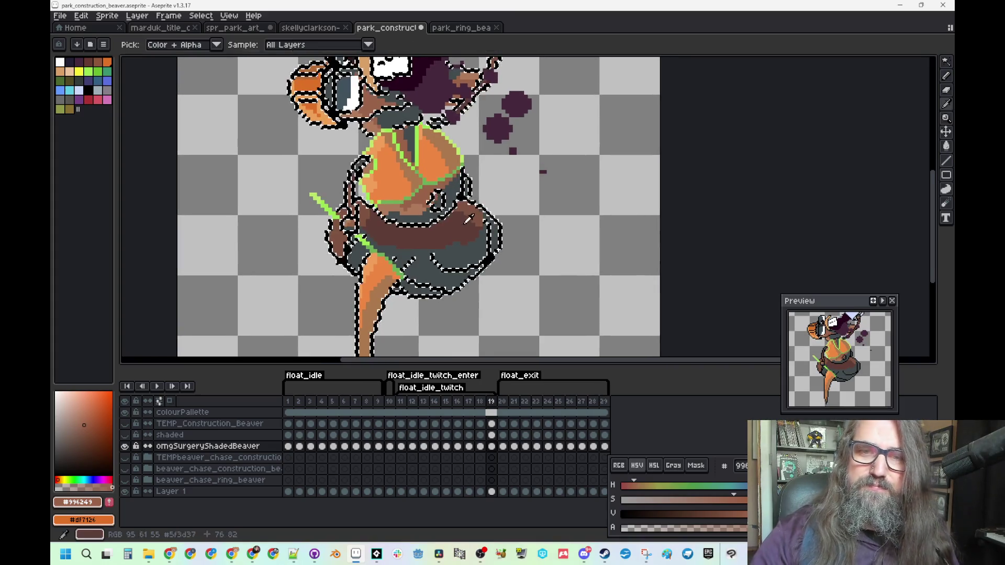
Sample dark brown #5f3d37, brown #7e5341 and dark grey #424b4d to shade the tail and lower body
alt+click(466, 217)
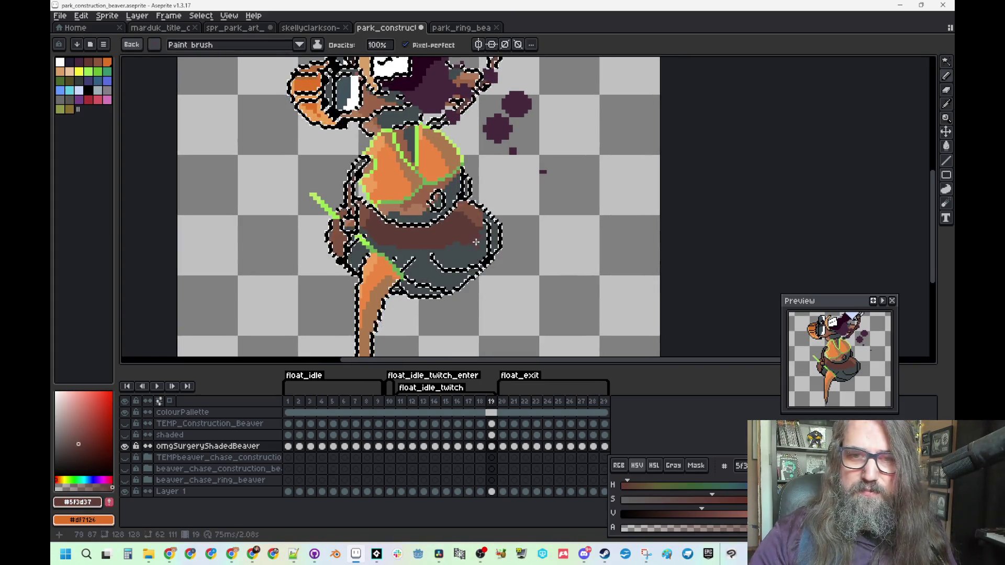
key(ctrl+a)
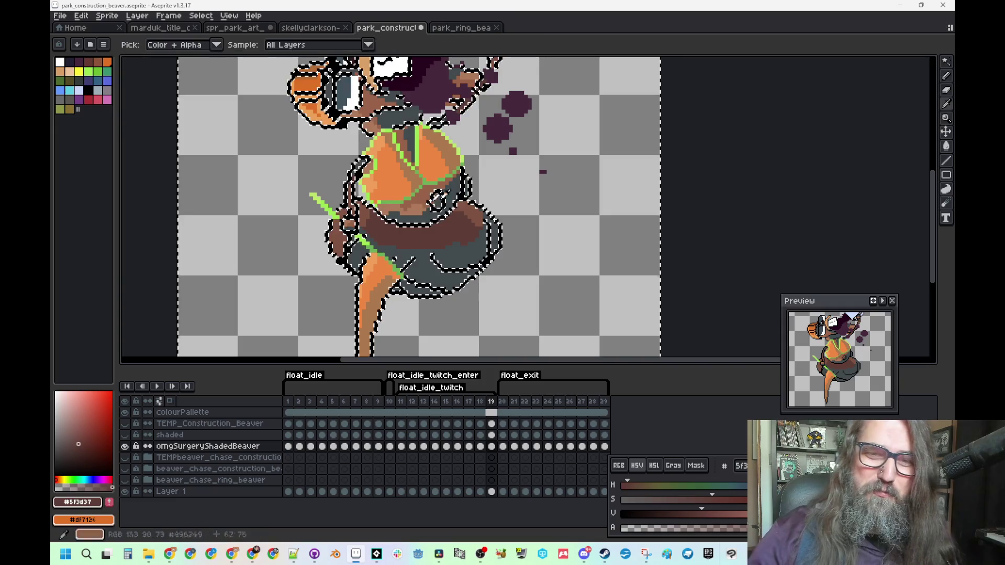
alt+click(466, 221)
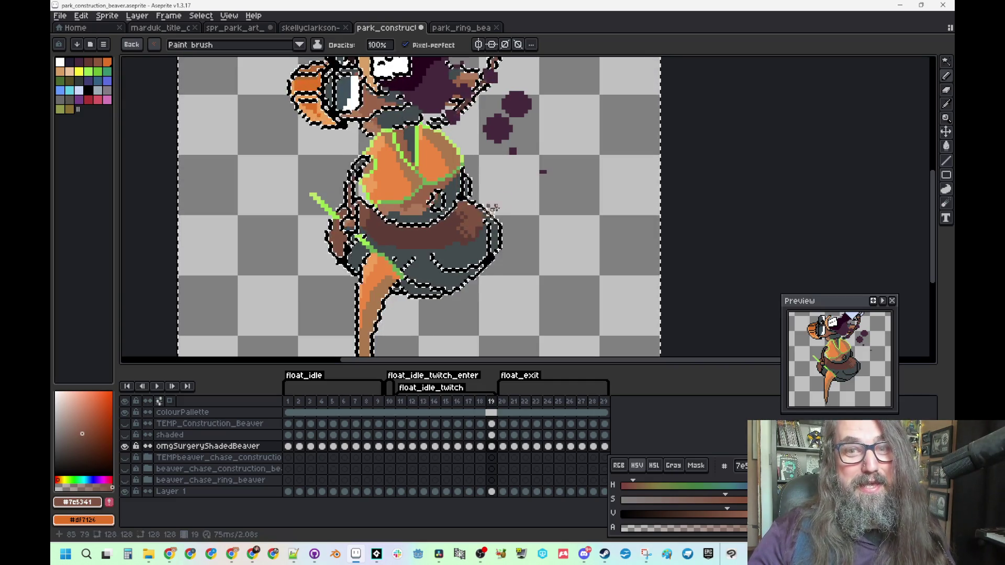
alt+click(464, 247)
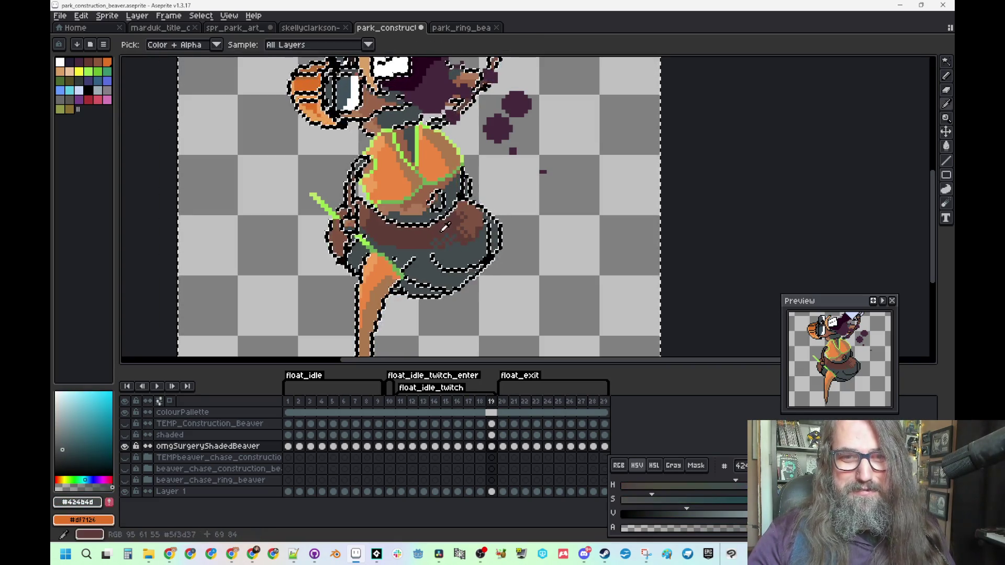
alt+click(453, 246)
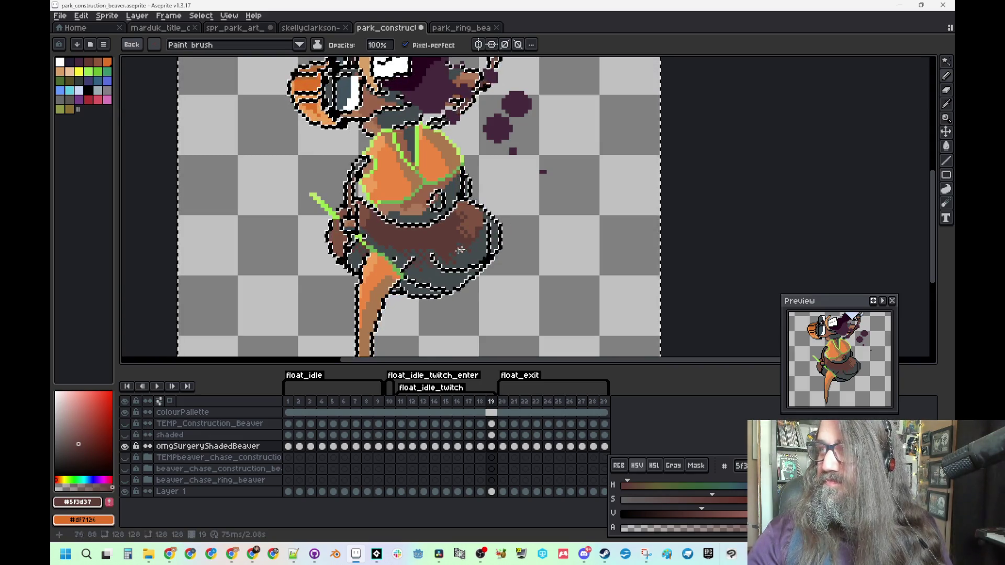
drag(430, 245, 435, 241)
Save the sprite and paint dark brown #5f3d37 shading onto the beaver's fur
key(ctrl+s)
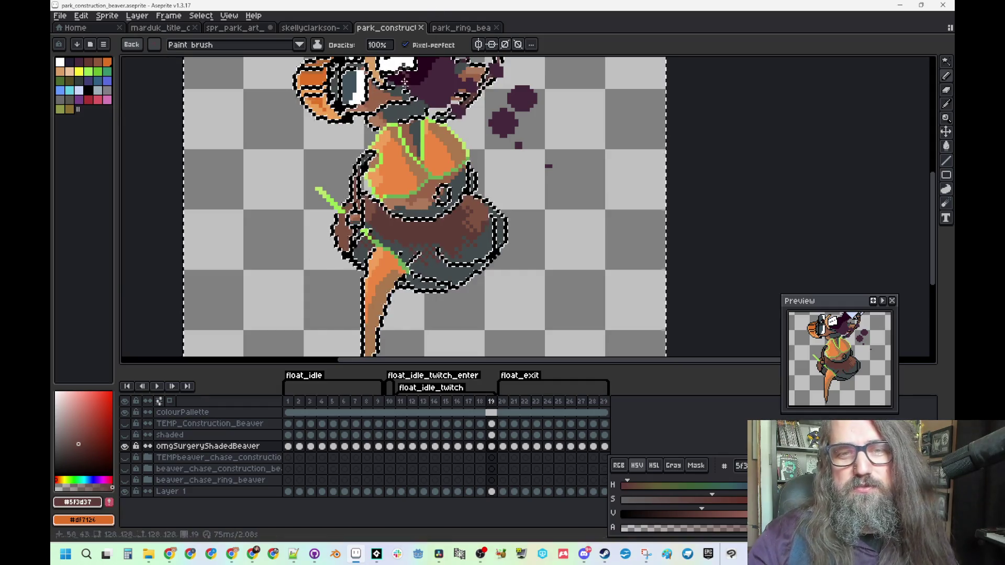
key(i)
key(b)
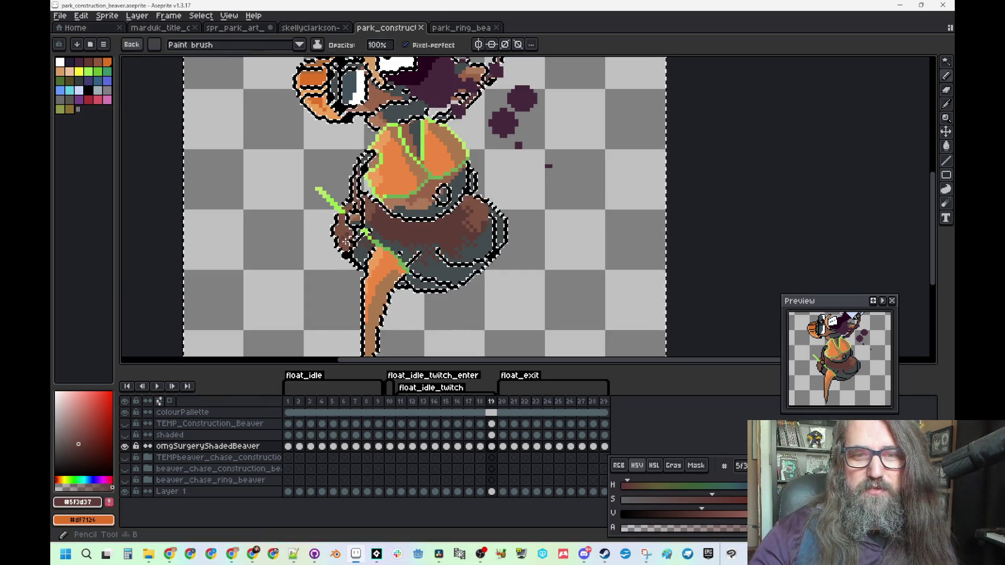
click(350, 238)
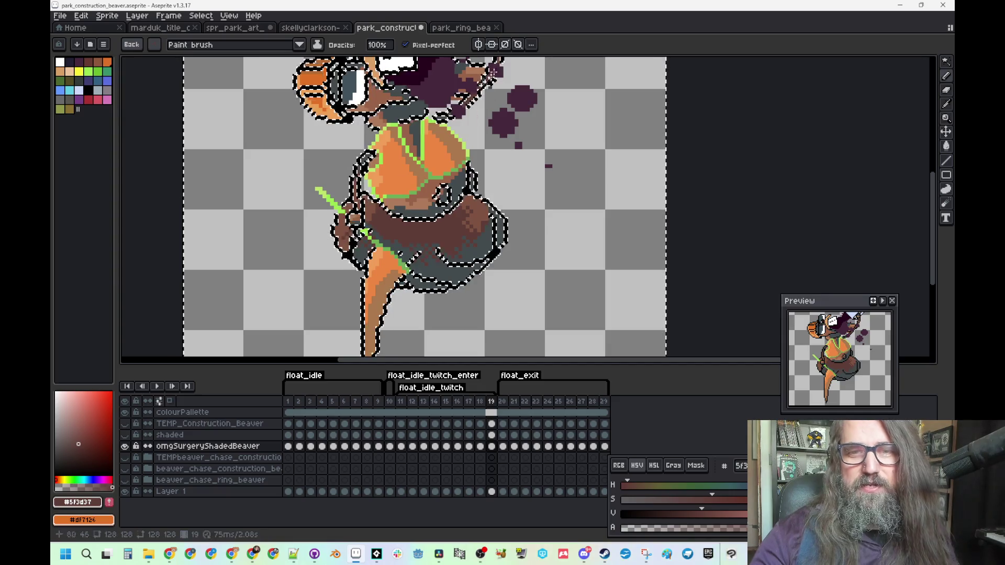
Dither the body's orange into the dark head area, then sample light brown and light orange
alt+click(411, 171)
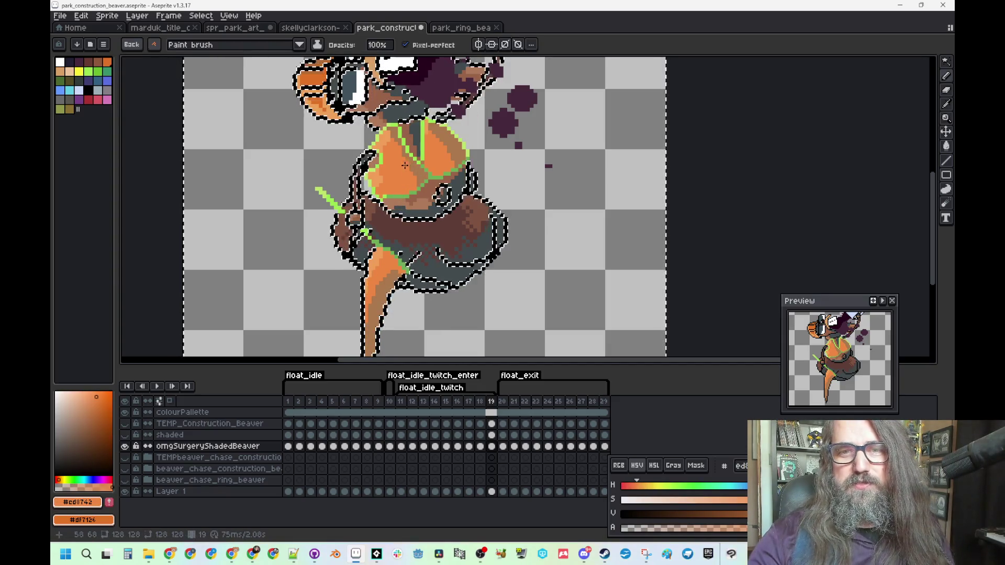
scroll(412, 169, up, 2)
scroll(412, 169, right, 1)
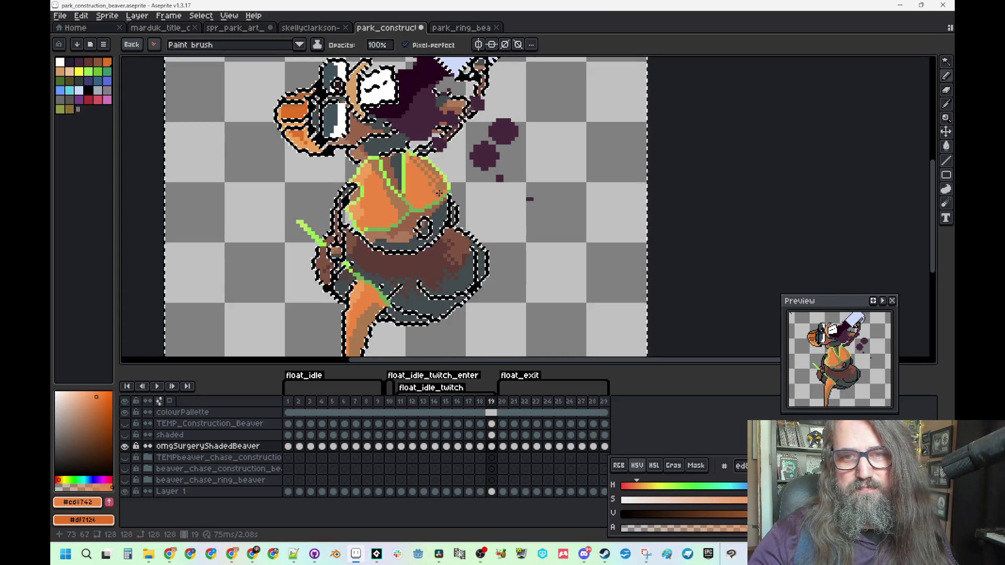
drag(423, 136, 427, 134)
alt+click(396, 209)
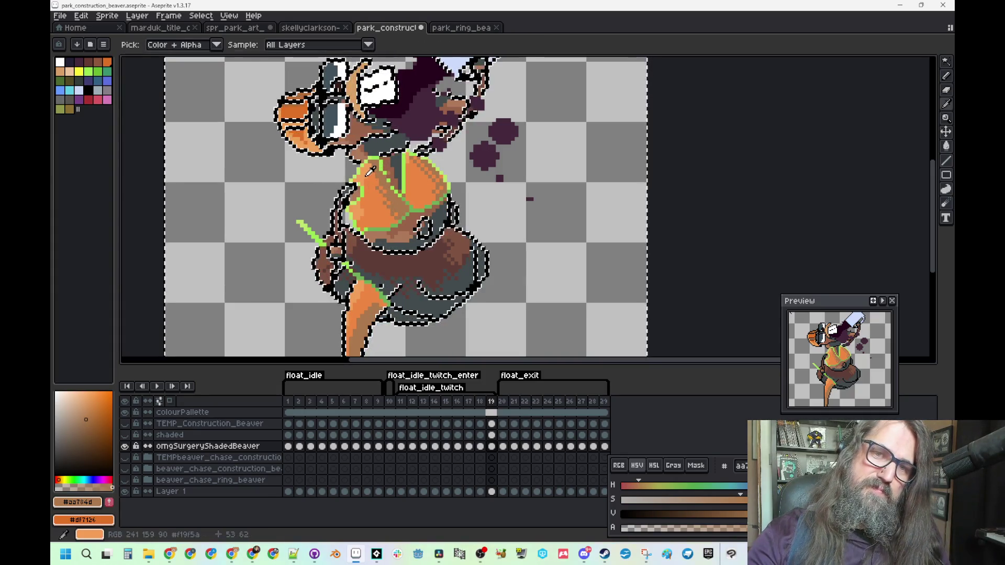
alt+click(366, 182)
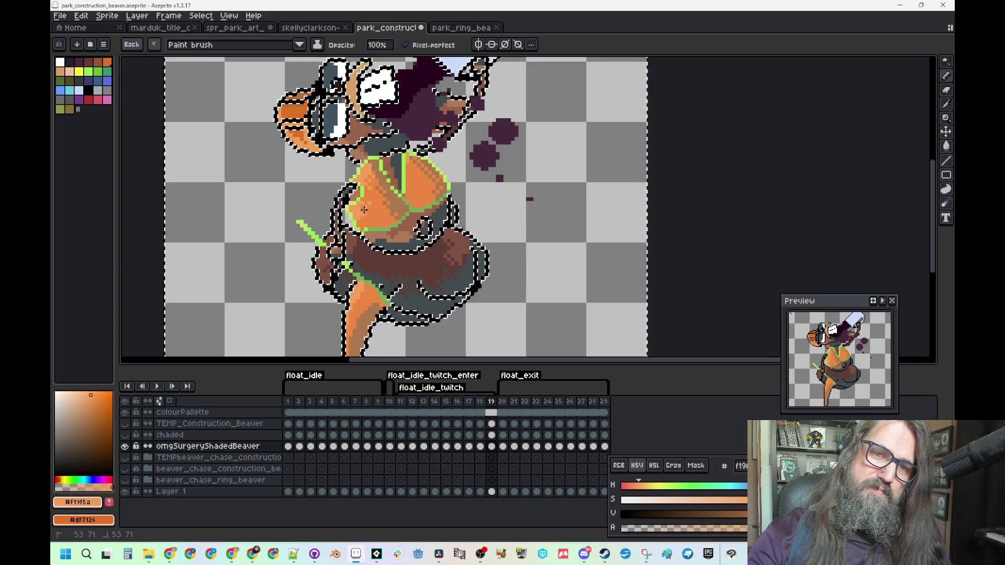
drag(403, 178, 410, 187)
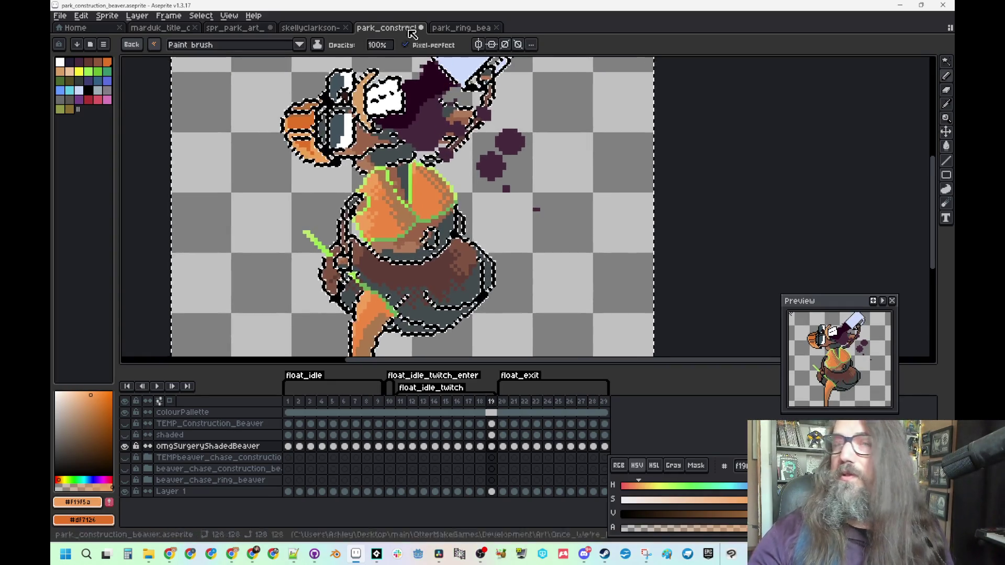
Sample muted and darker browns and grey, dab brown on the dark blob, then undo it
alt+click(352, 149)
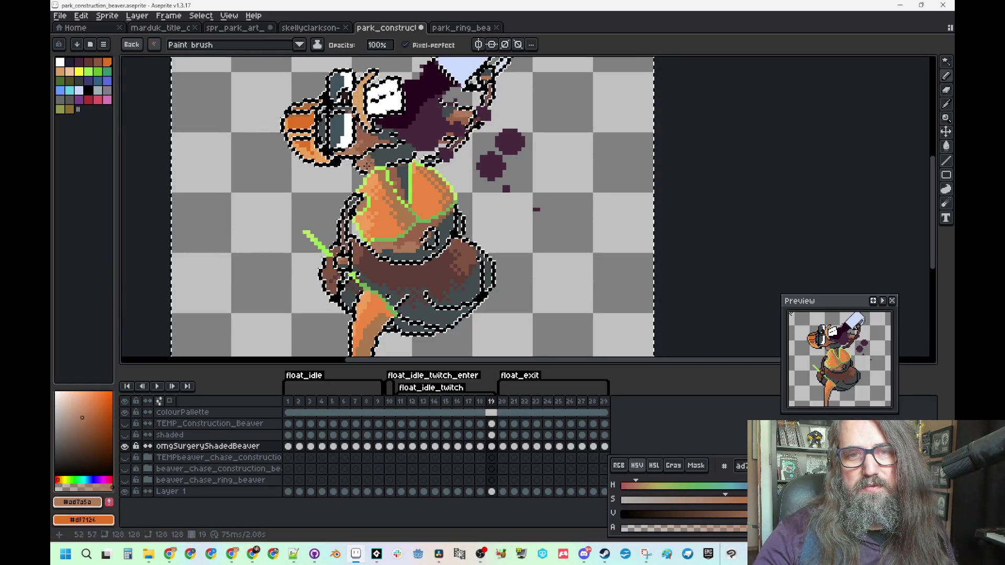
alt+click(371, 159)
drag(375, 160, 345, 188)
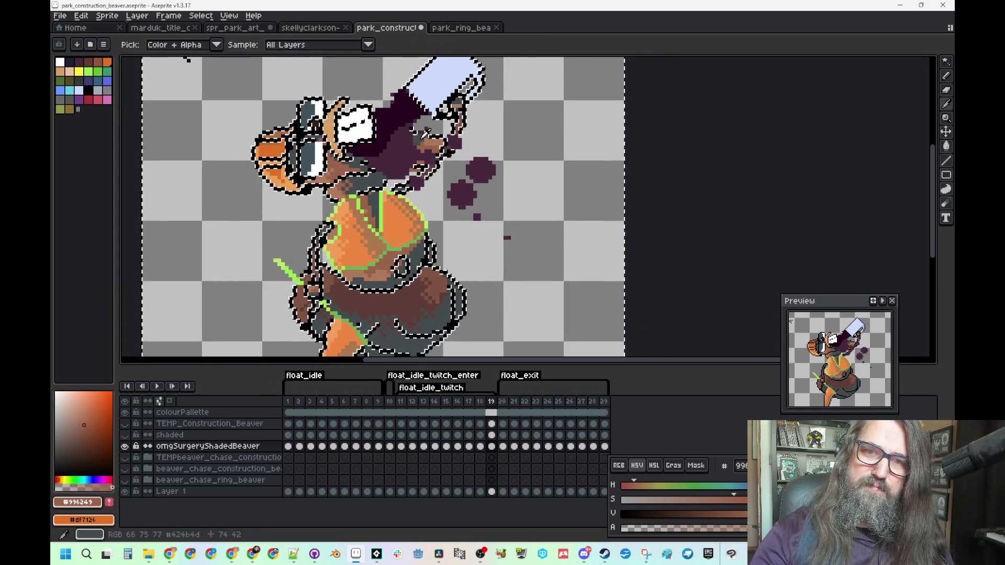
alt+click(427, 146)
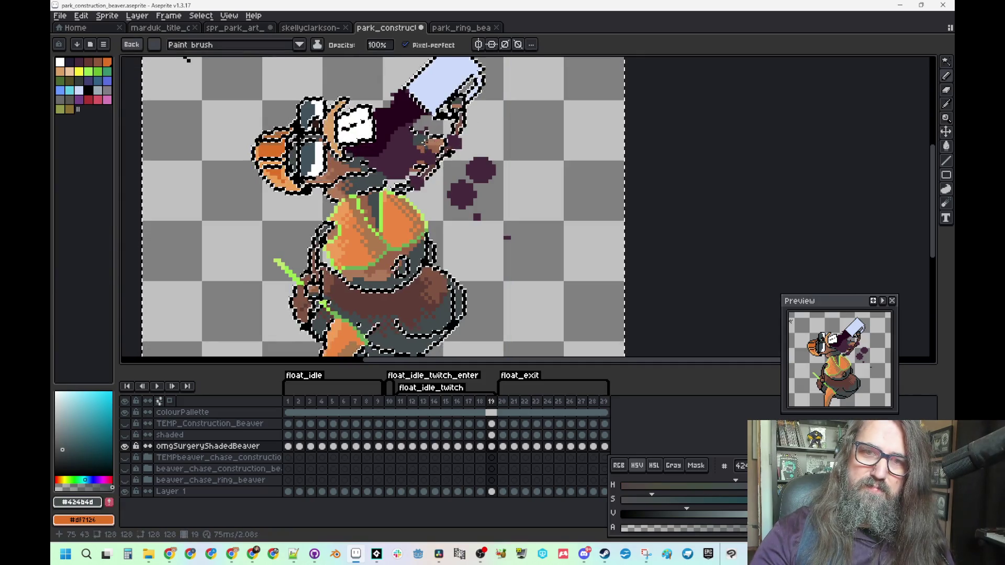
key(alt)
alt+click(455, 112)
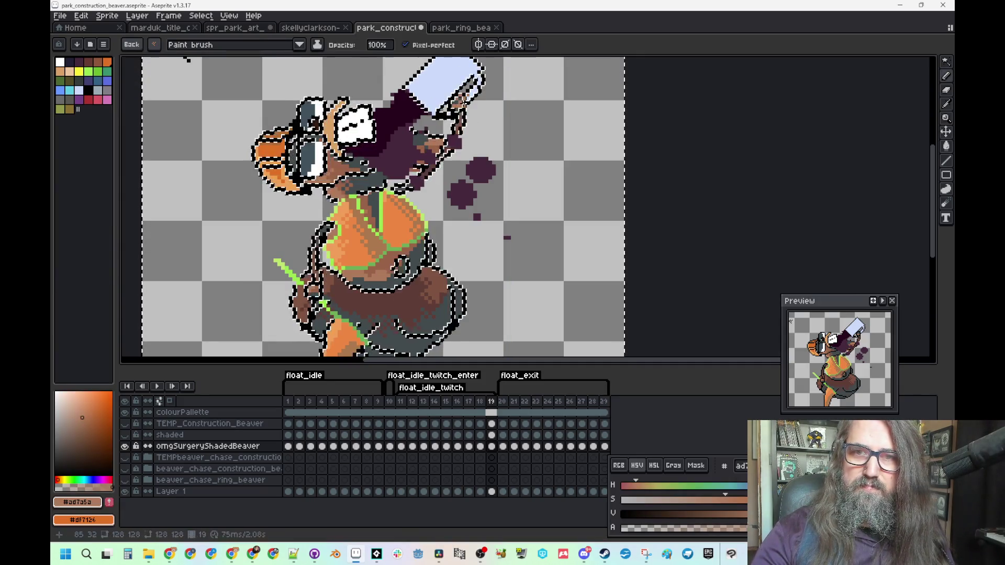
drag(480, 169, 487, 182)
key(ctrl+z)
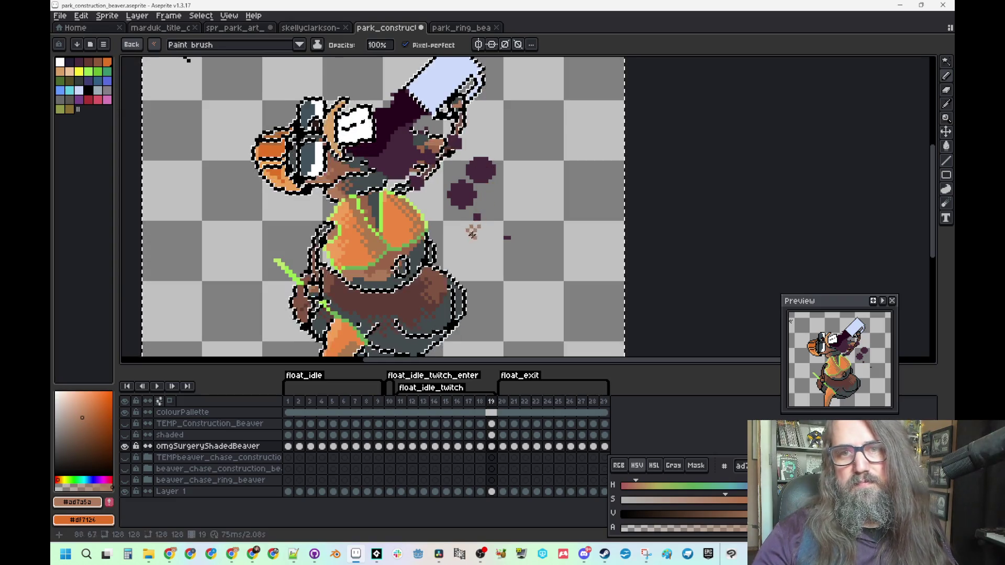
Zoom out and play the animation from frame 1 to review the shading
scroll(435, 169, down, 2)
key(ctrl+d)
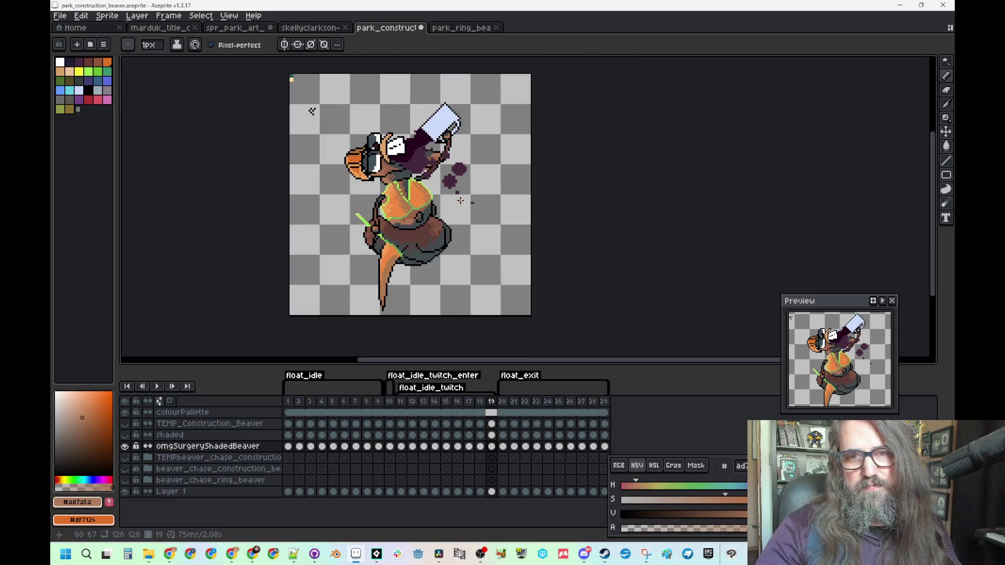
key(Return)
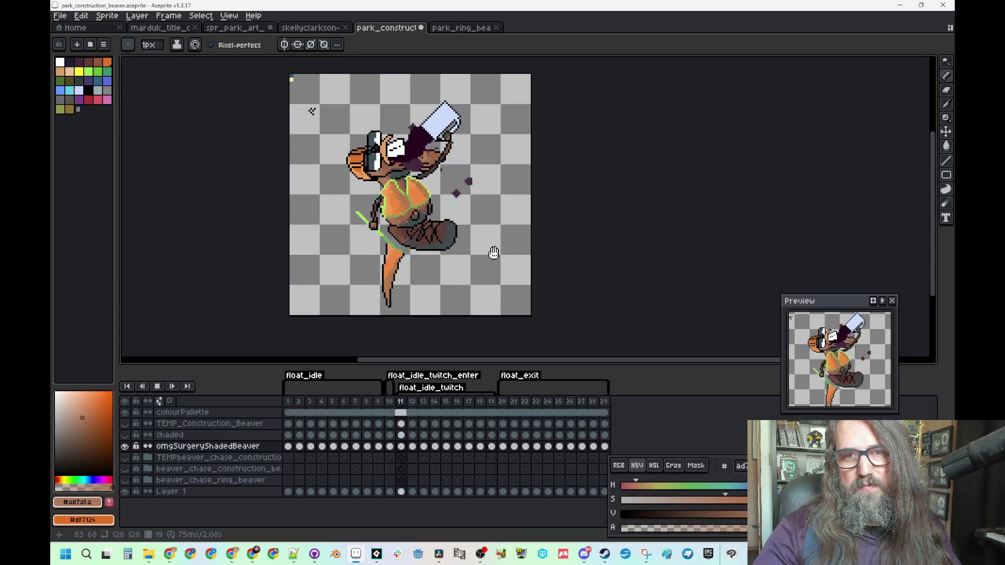
scroll(489, 284, down, 2)
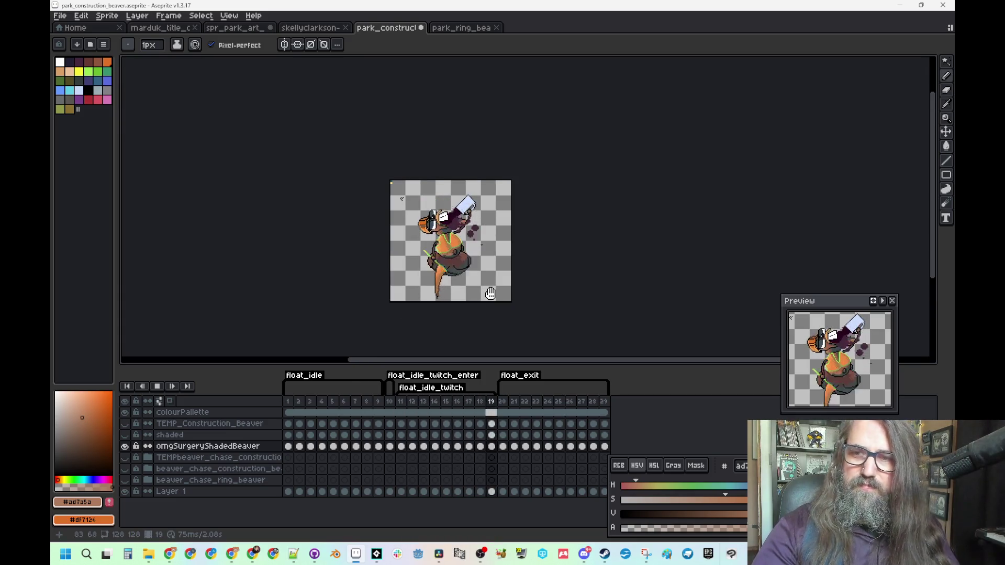
scroll(493, 263, up, 2)
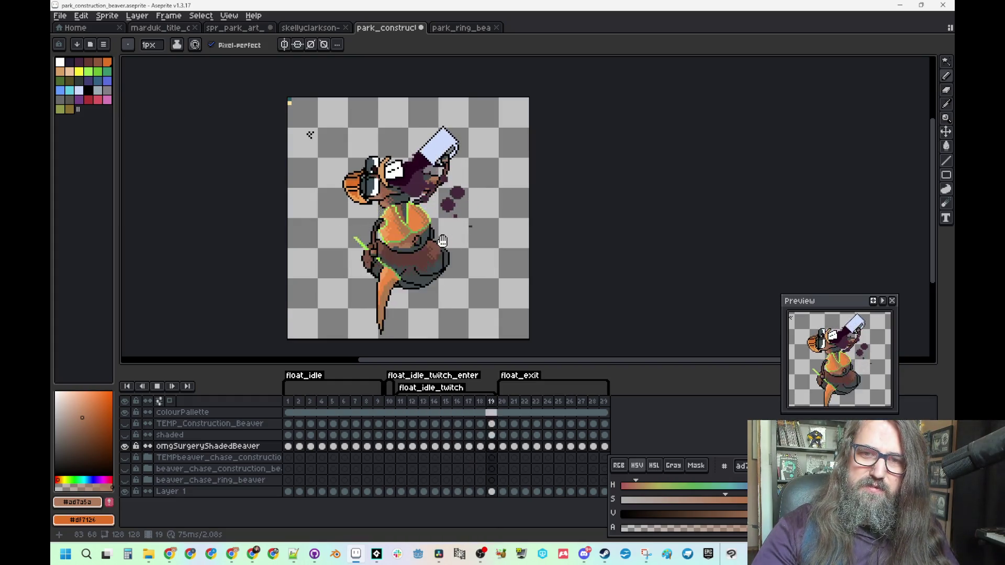
scroll(442, 241, down, 2)
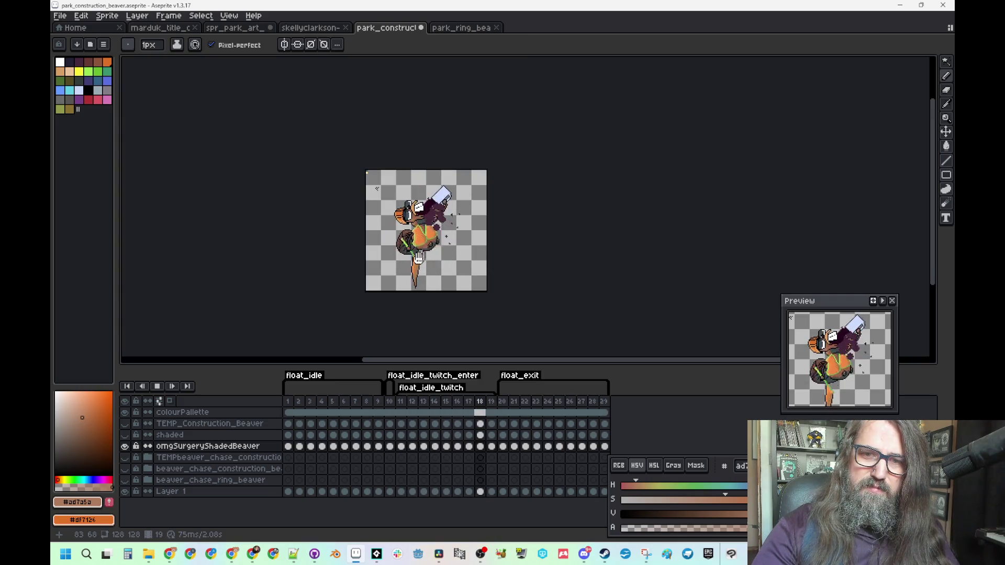
click(288, 408)
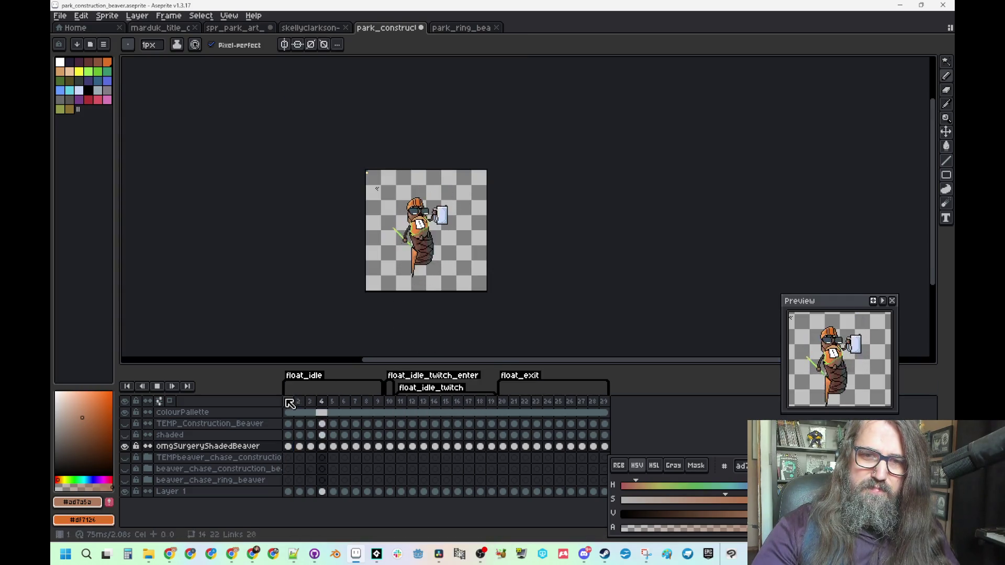
scroll(346, 282, down, 3)
scroll(375, 298, up, 5)
scroll(429, 177, down, 3)
scroll(424, 189, up, 3)
scroll(419, 202, down, 3)
Preview the float_exit, float_idle_twitch and float_idle loops, then stop playback
drag(420, 202, 335, 201)
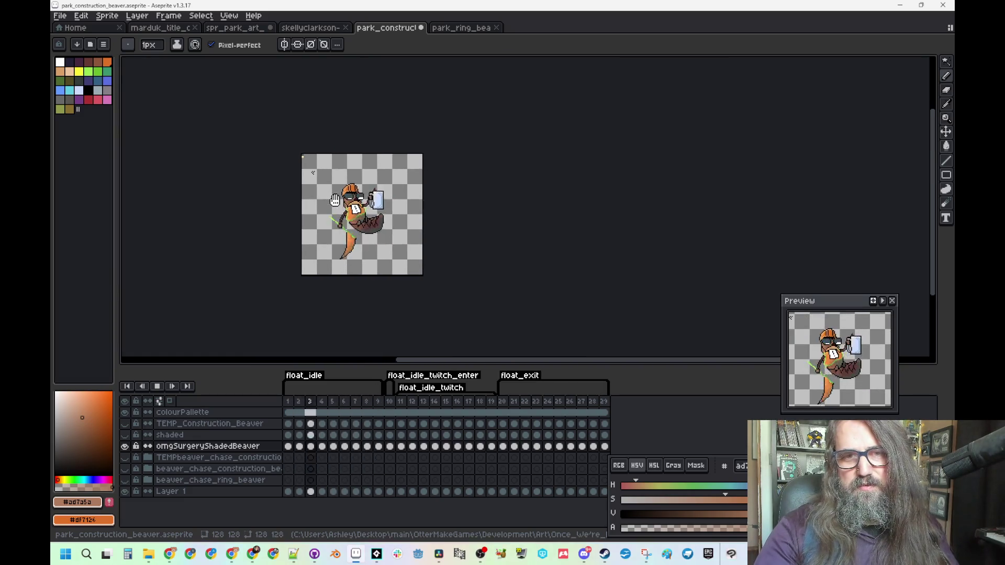
scroll(335, 201, up, 2)
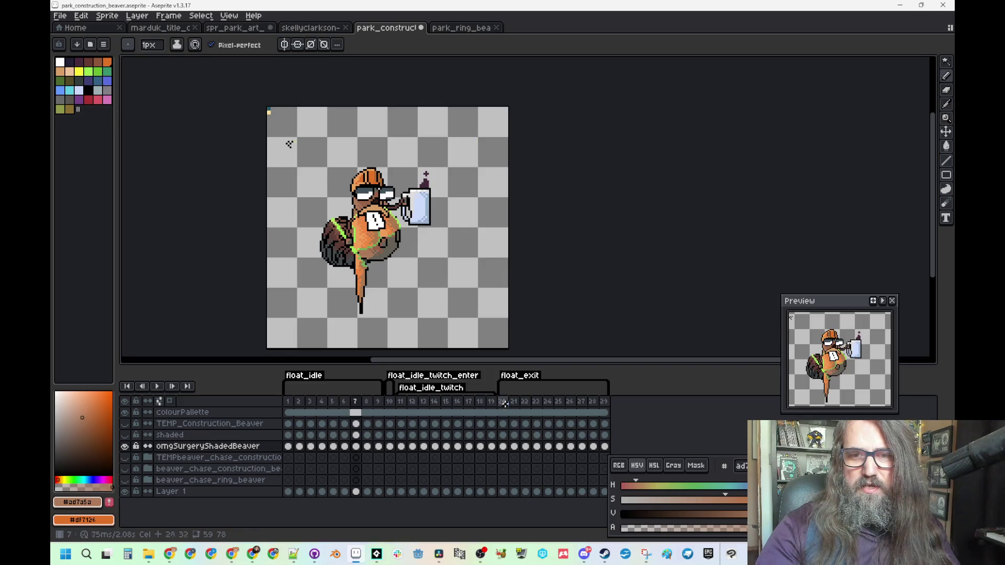
click(535, 422)
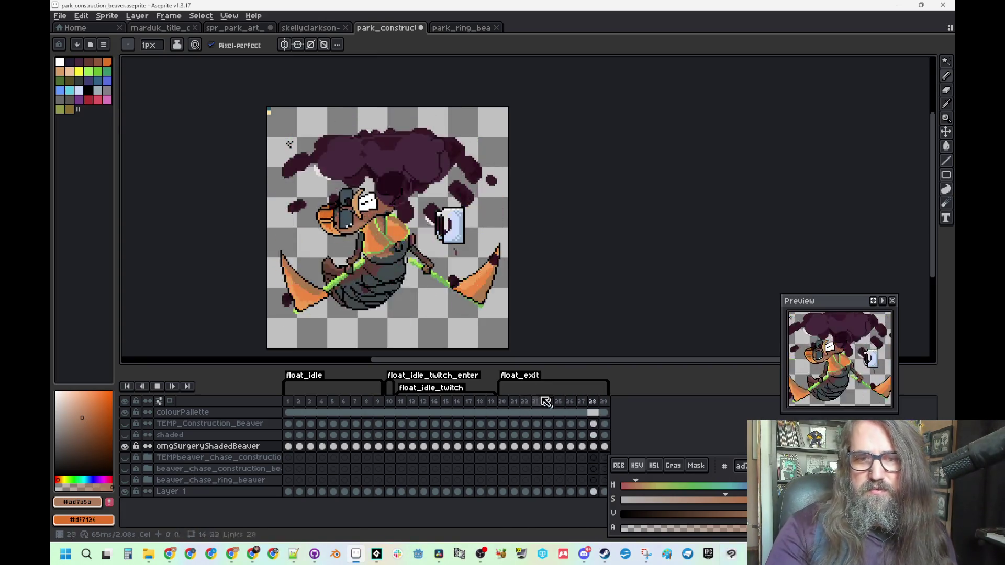
click(421, 390)
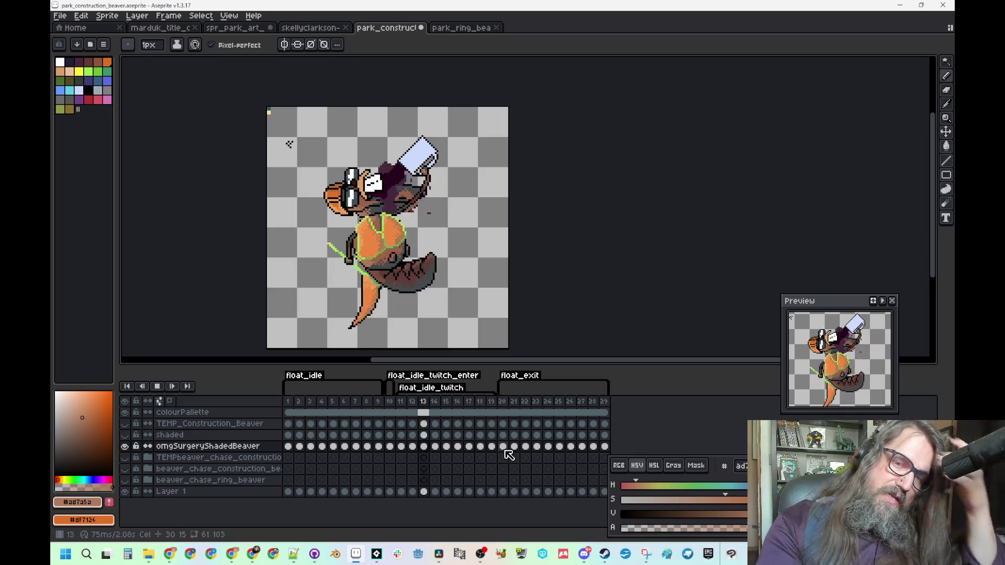
scroll(439, 199, down, 2)
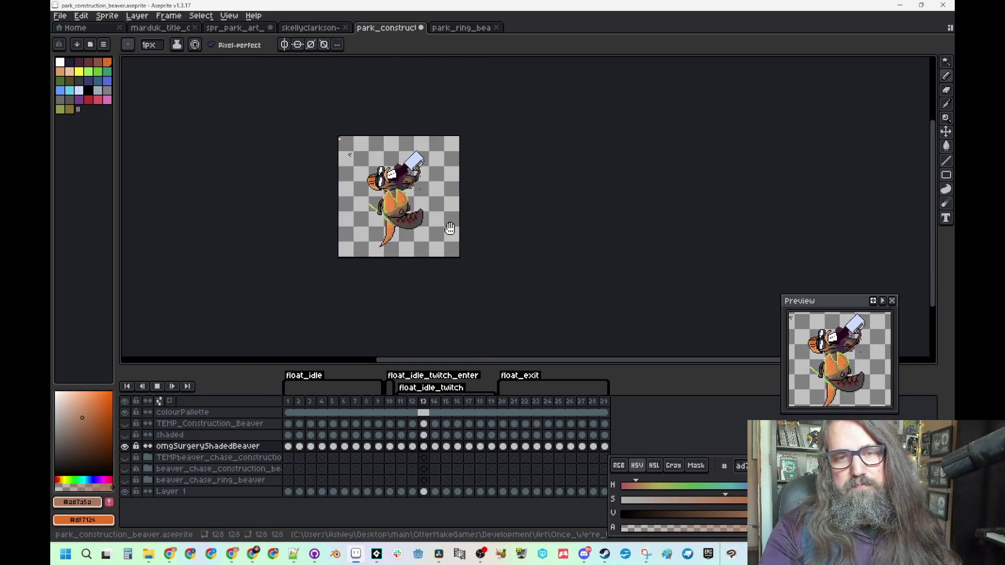
scroll(419, 225, up, 3)
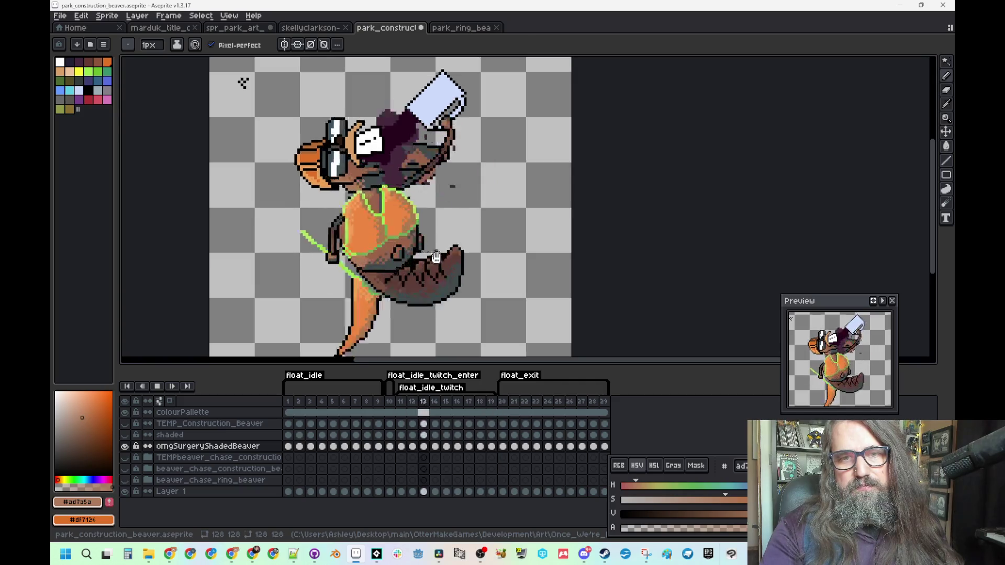
scroll(429, 241, down, 3)
click(302, 399)
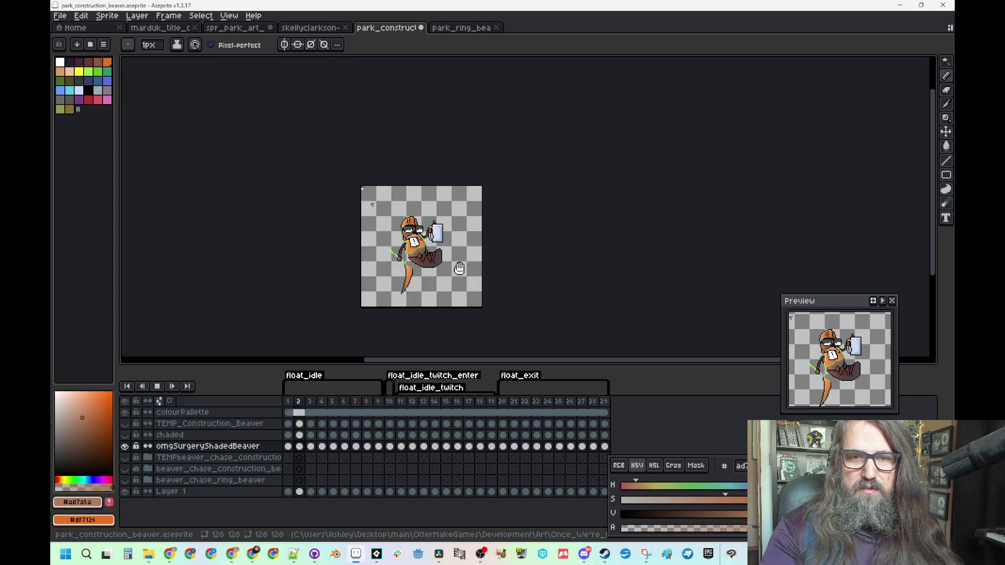
key(Return)
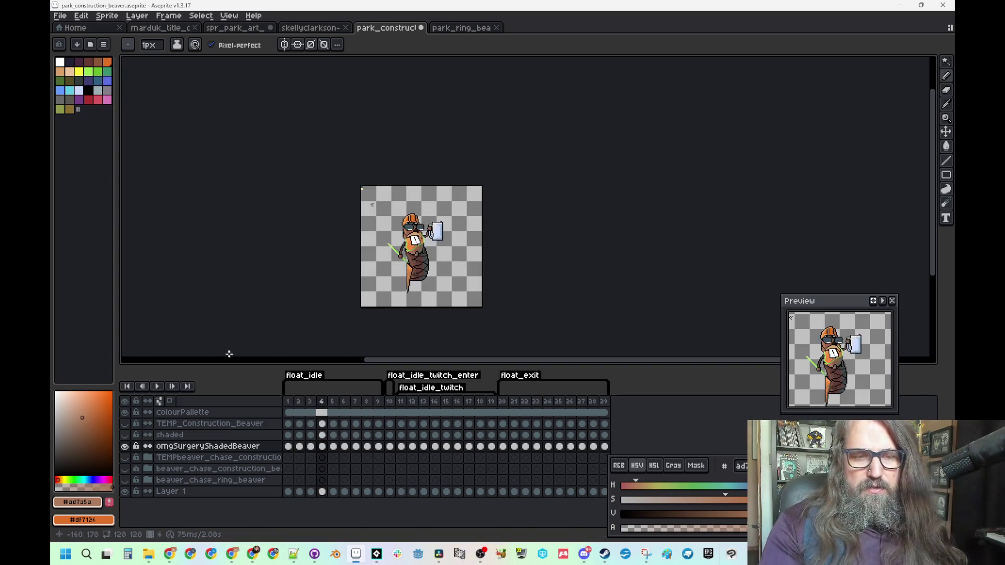
Hide the colourPalette layer, return to frame 1 and bring up the export settings
click(124, 412)
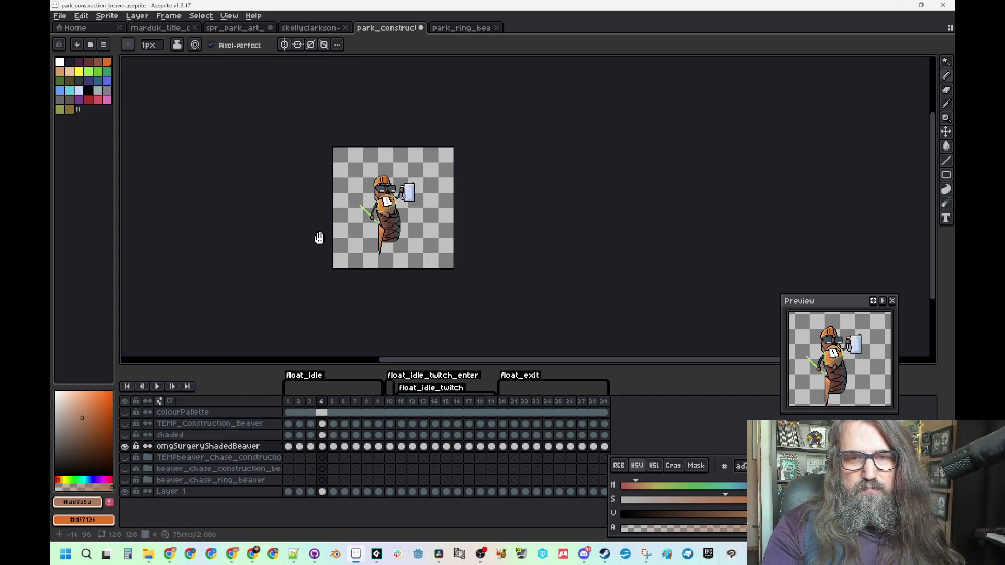
scroll(318, 235, up, 2)
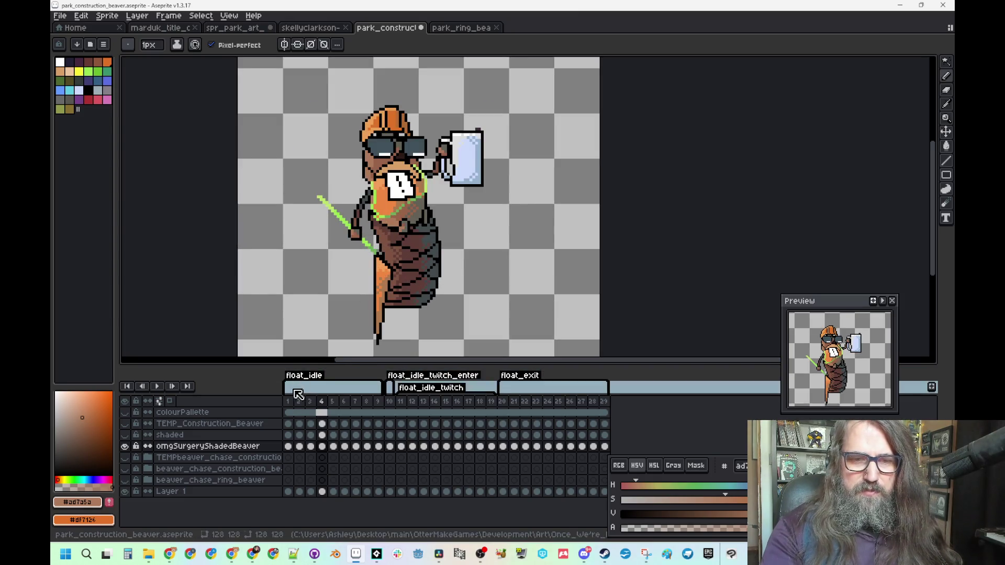
click(287, 401)
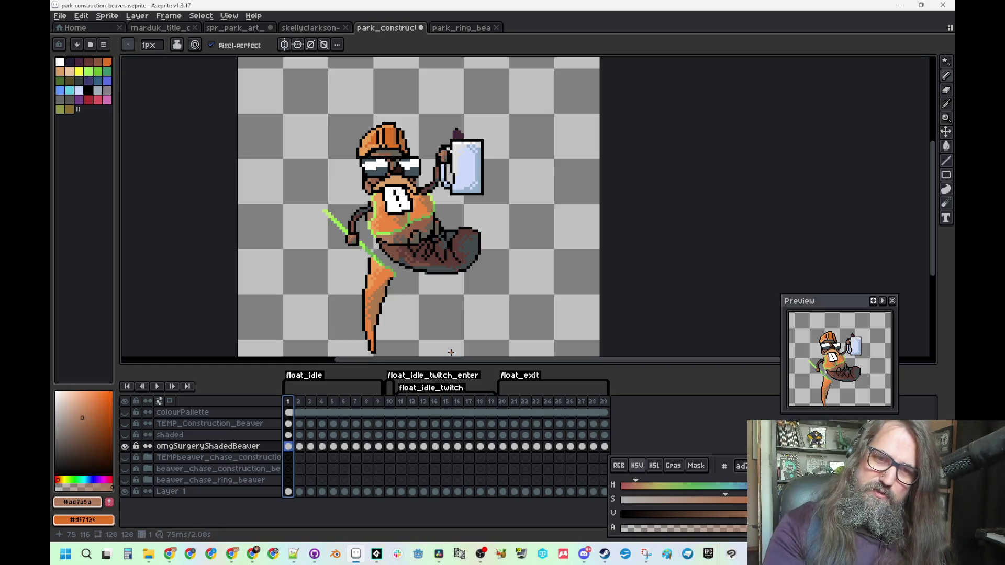
key(ctrl+alt+shift+s)
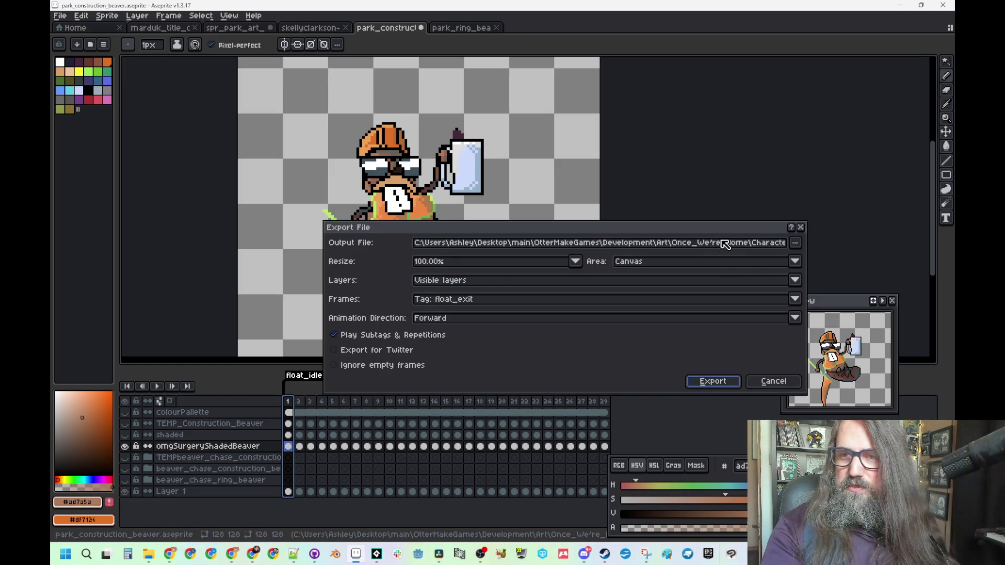
Select the end of the output file name and browse for the float_exit export location
drag(725, 245, 780, 246)
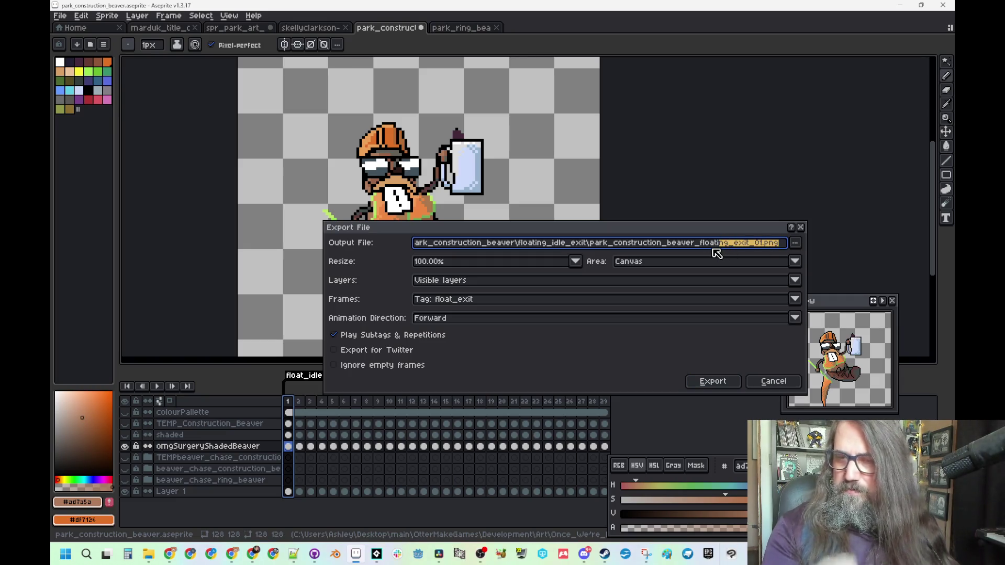
click(795, 243)
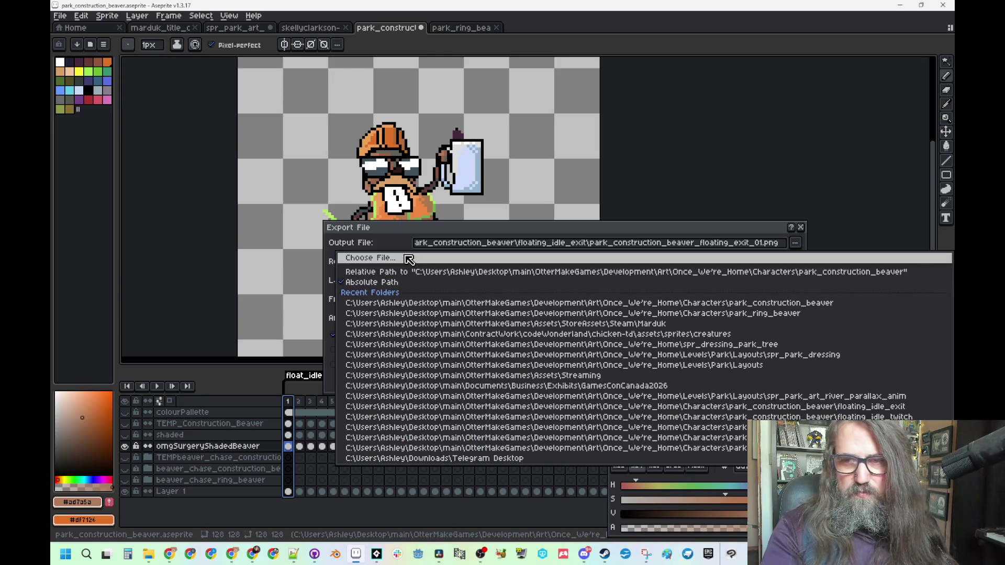
key(Return)
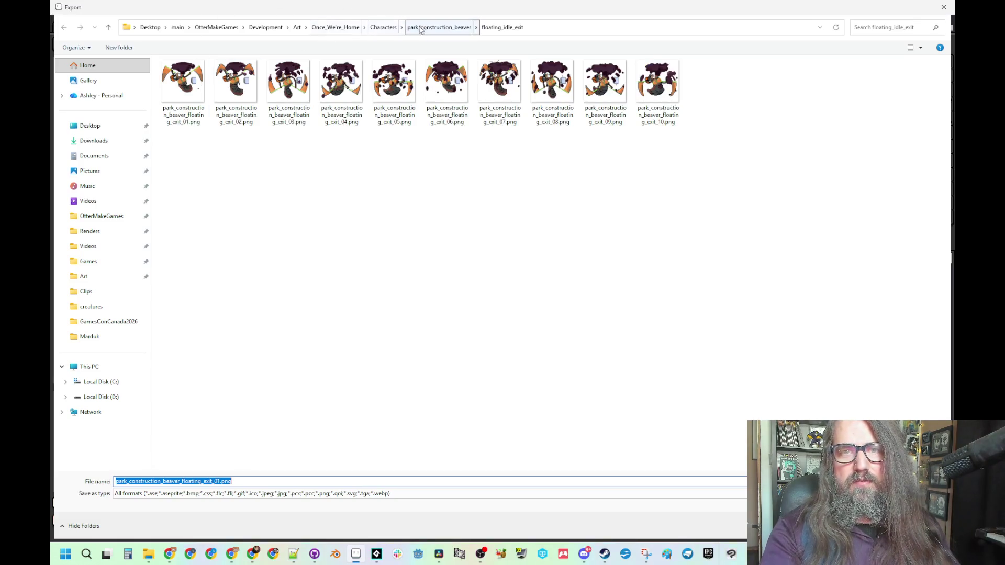
Target park_construction_beaver_floating_idle_01.png in floating_idle, confirm replacing it, and choose the float_idle tag
click(439, 27)
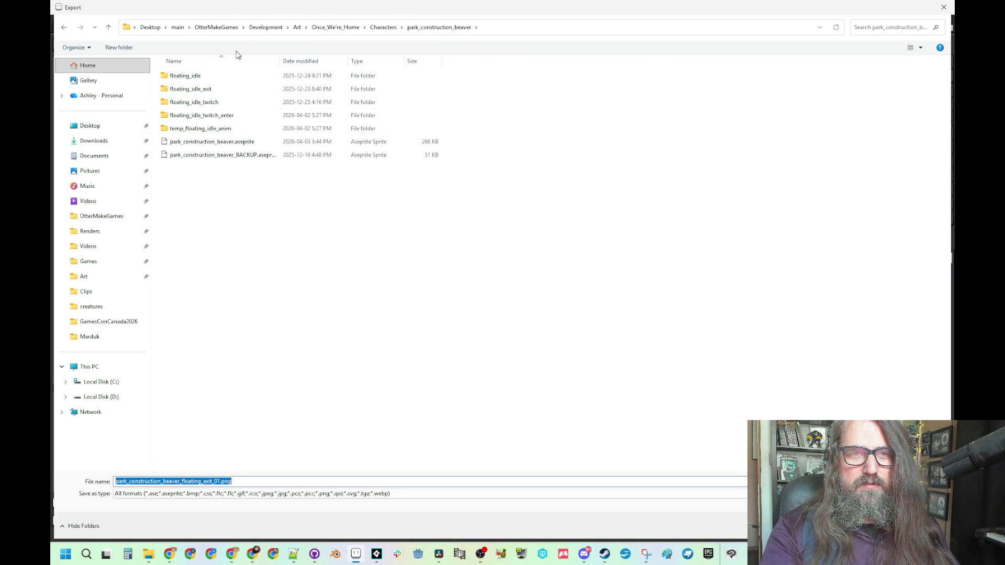
double_click(220, 77)
click(184, 99)
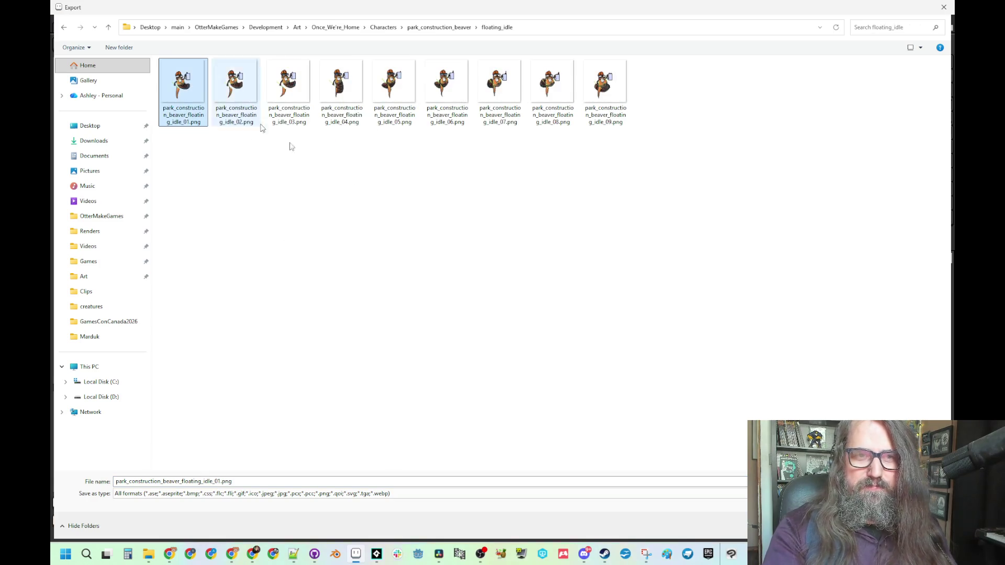
key(Return)
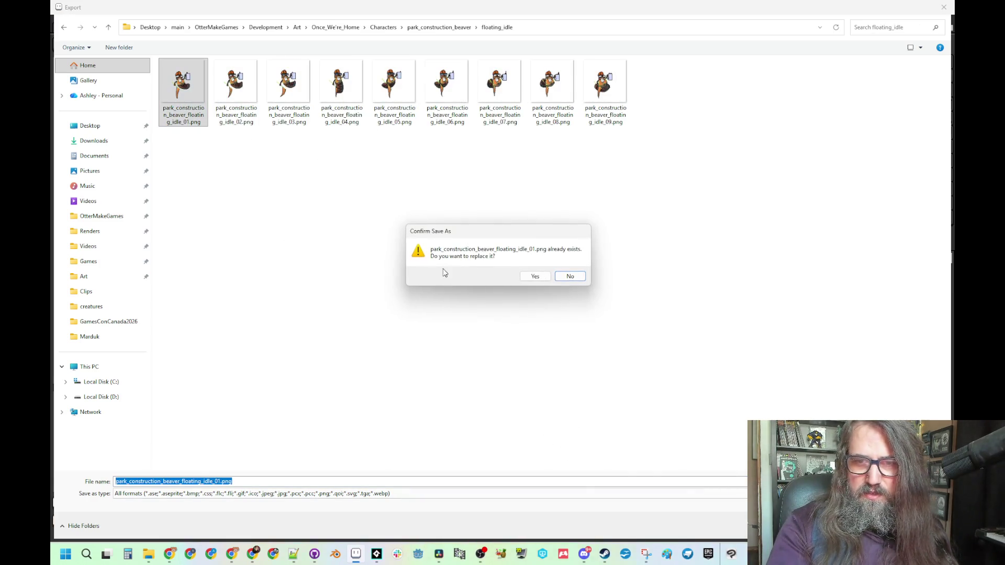
click(539, 277)
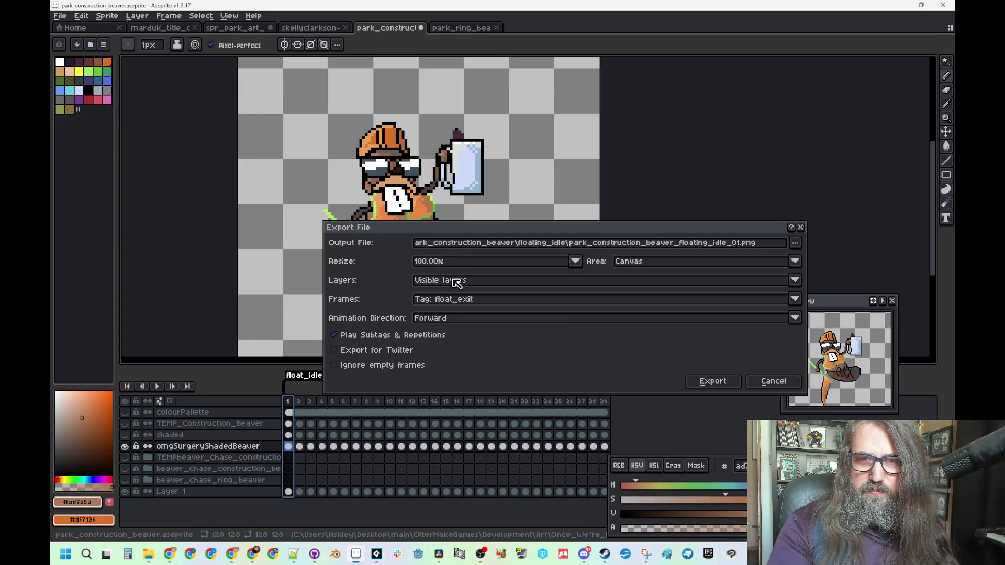
click(454, 301)
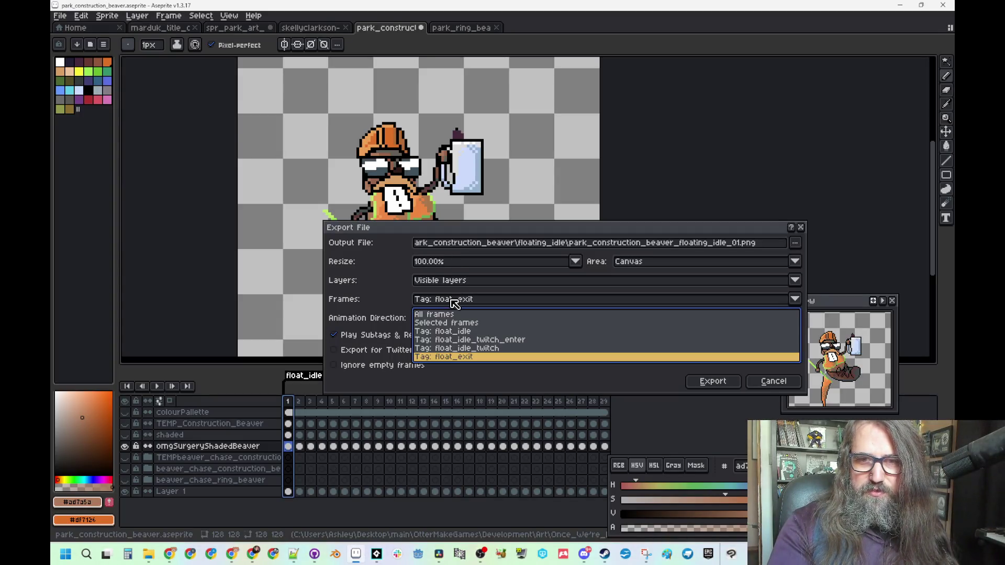
Export the float_idle frames as PNGs, then reopen the export settings from frame 10
click(726, 383)
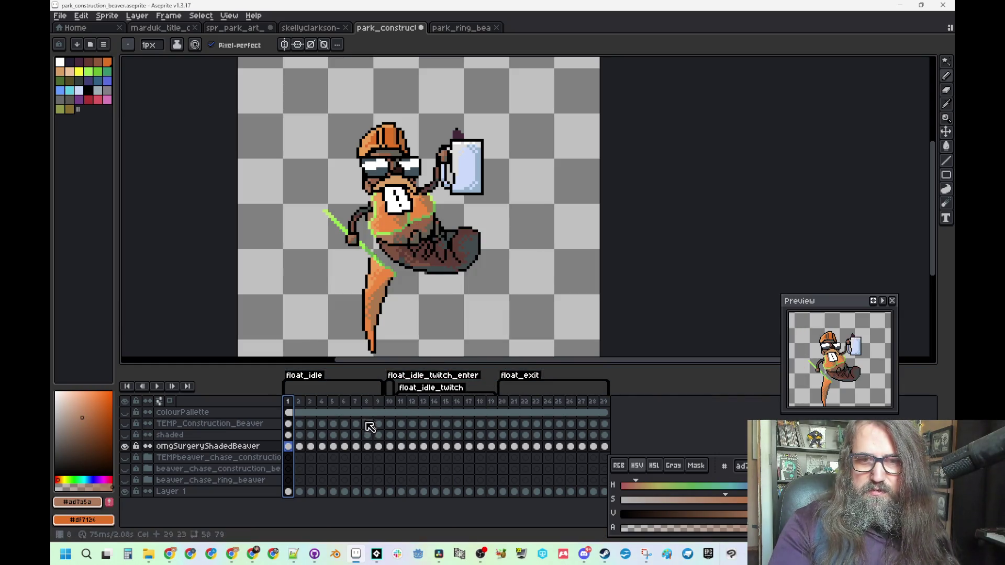
click(390, 402)
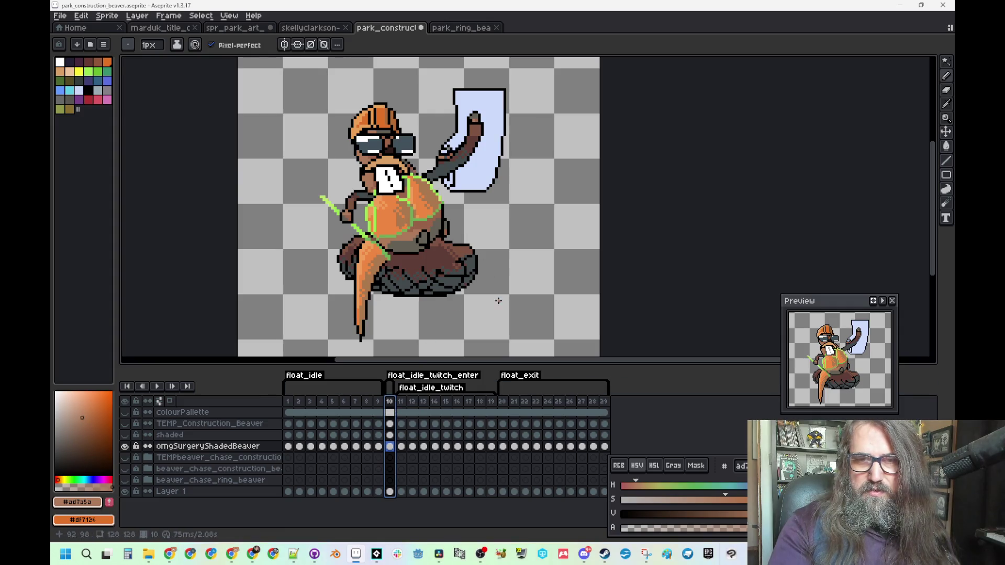
key(ctrl+alt+shift+s)
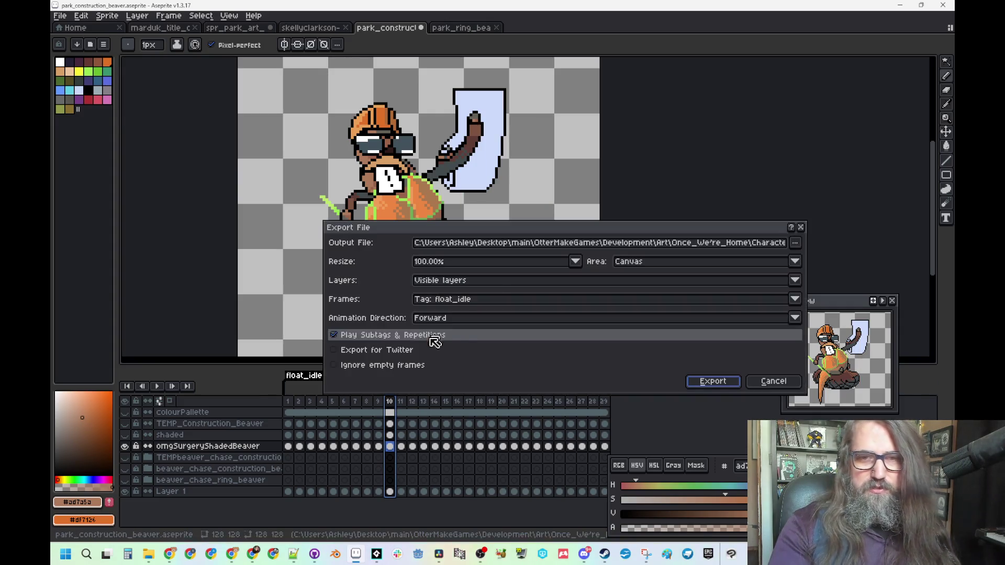
Set the frames to Tag: float_idle_twitch_enter and browse for its output file
click(496, 284)
click(478, 298)
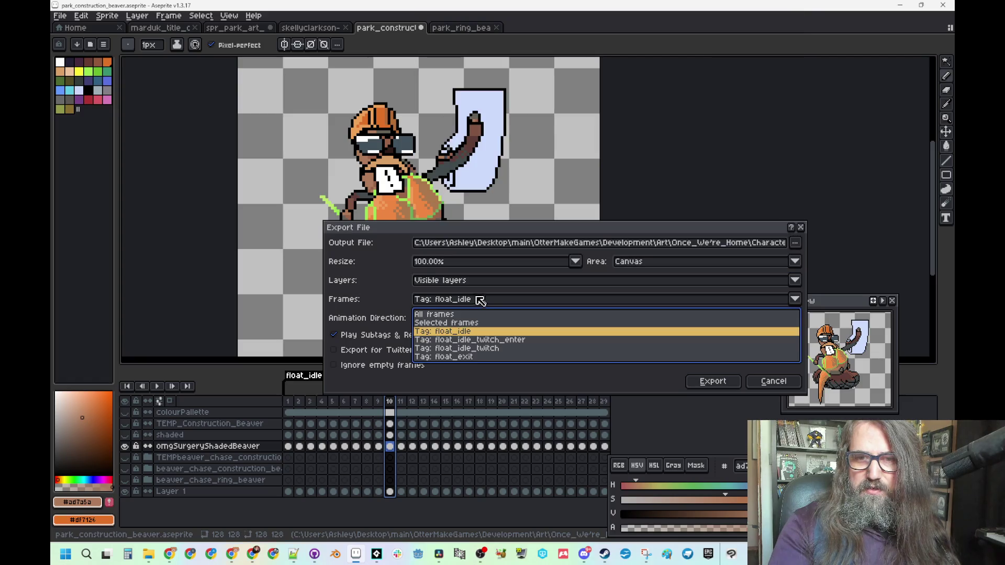
click(465, 347)
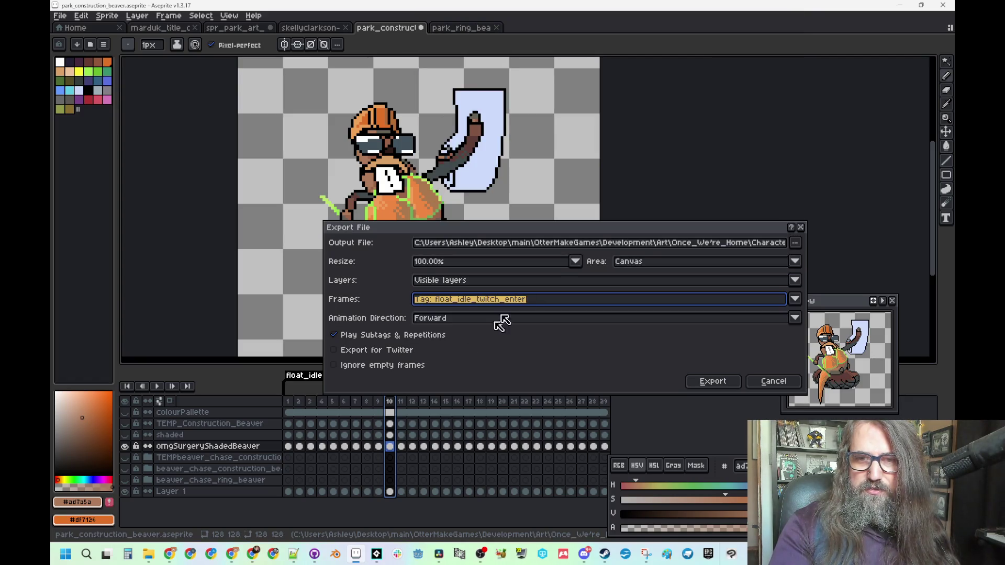
click(795, 243)
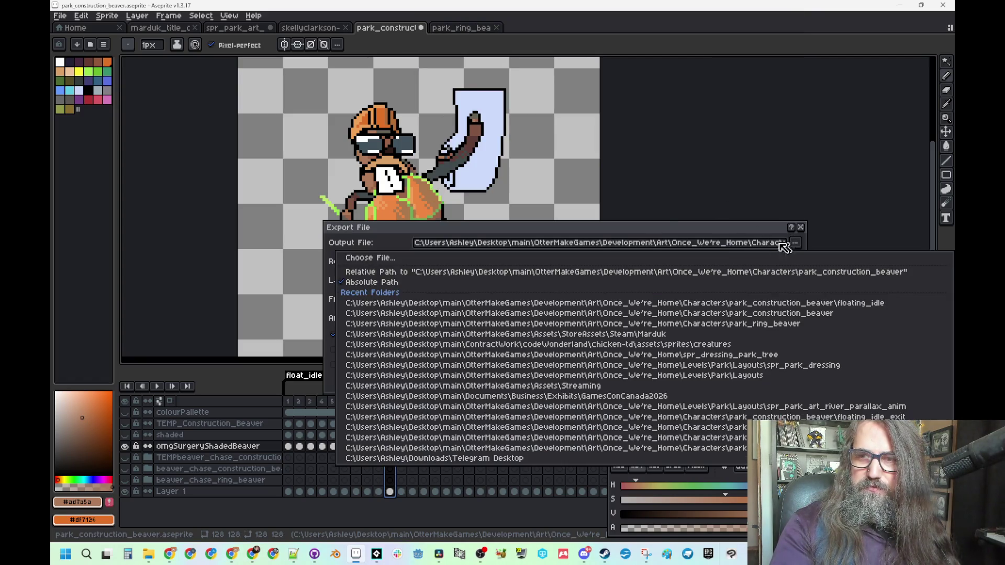
click(728, 260)
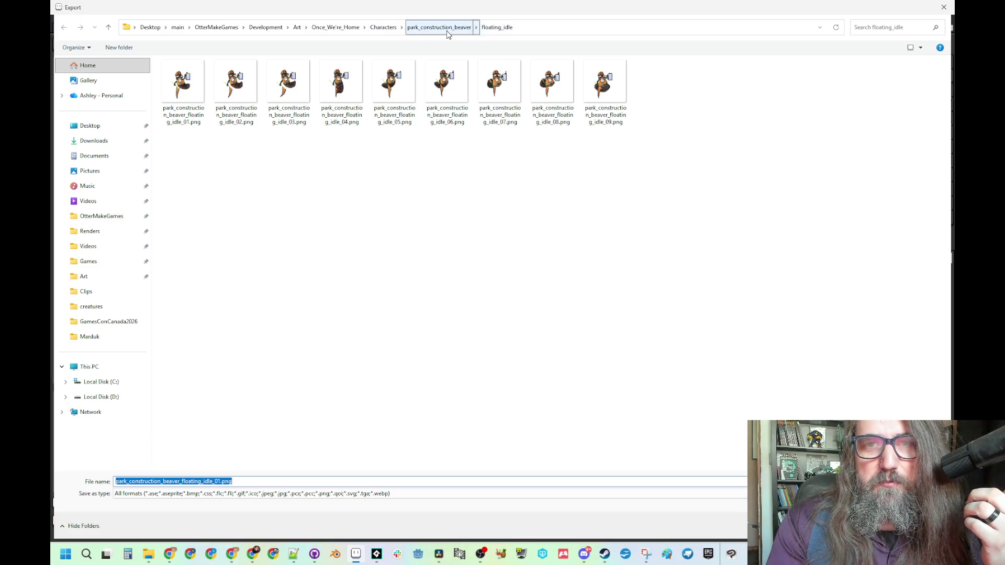
Go up to park_construction_beaver, peek inside floating_idle_exit, and return to the parent folder
click(439, 28)
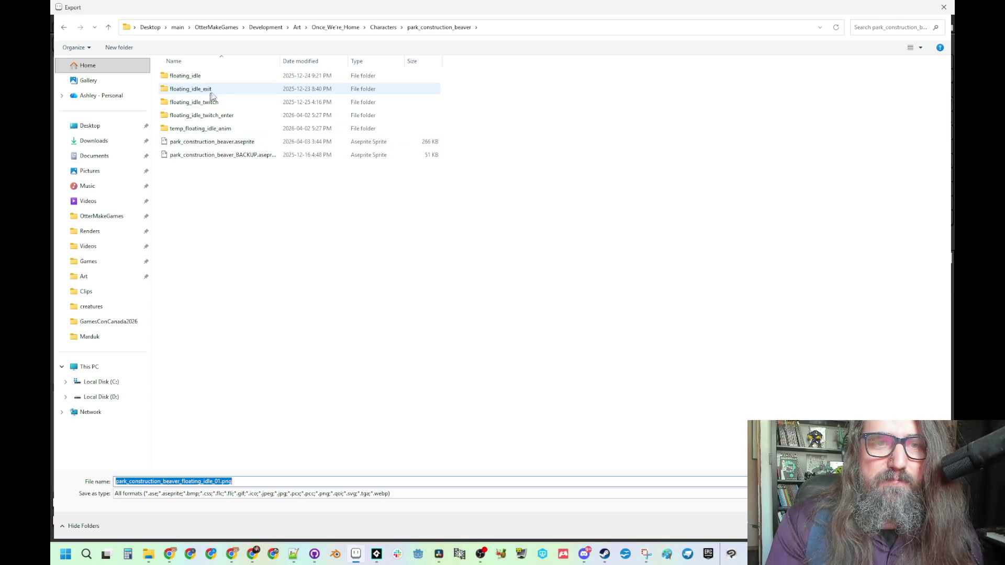
click(234, 90)
double_click(233, 90)
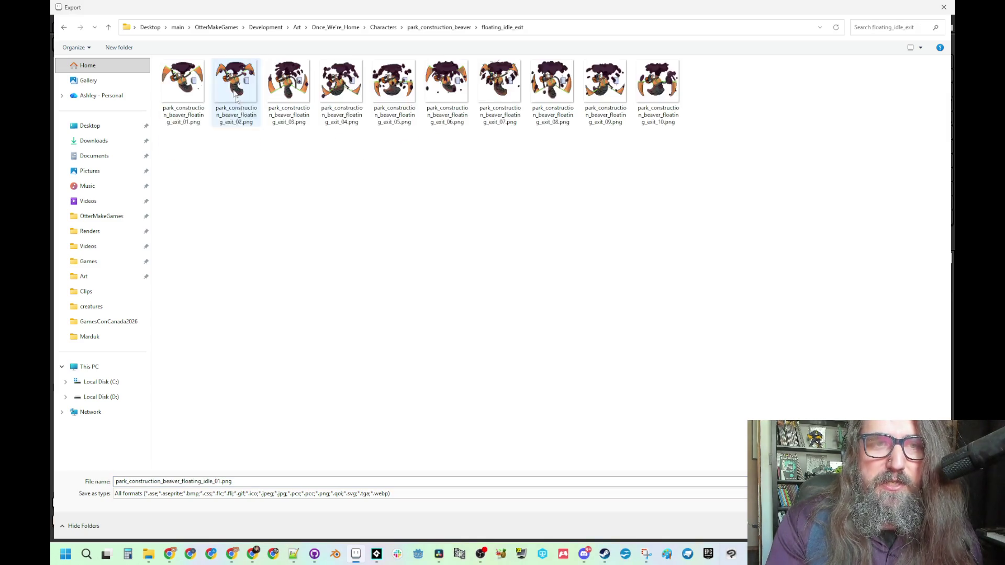
key(alt+Left)
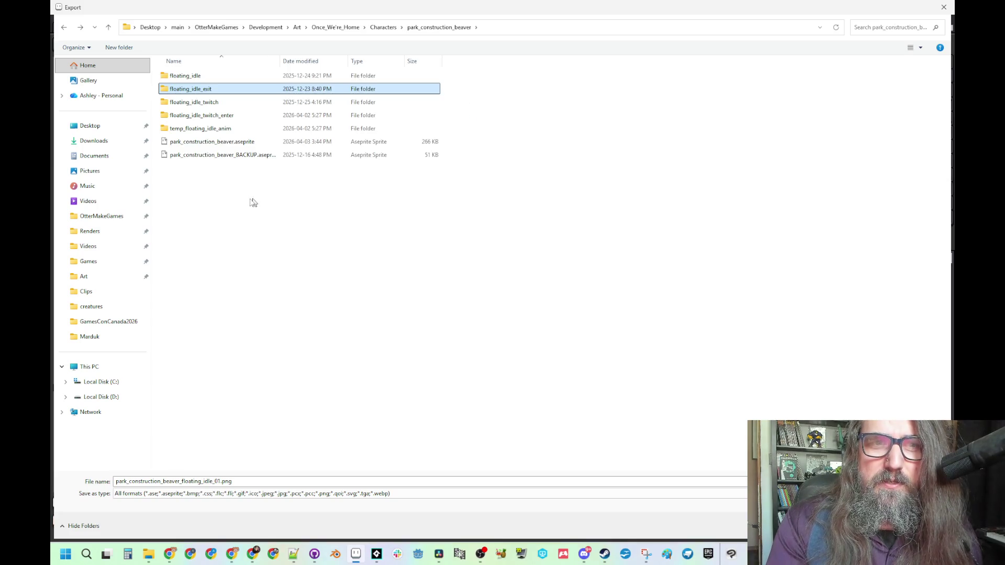